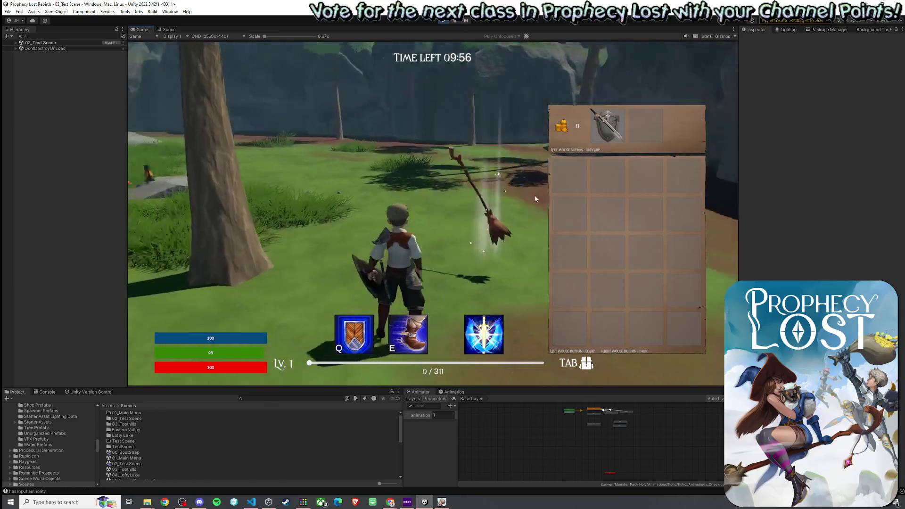
Equip the sword and shield, then spin slash, erupt rocks and dash toward the tree
{"action": "key", "text": "Tab"}
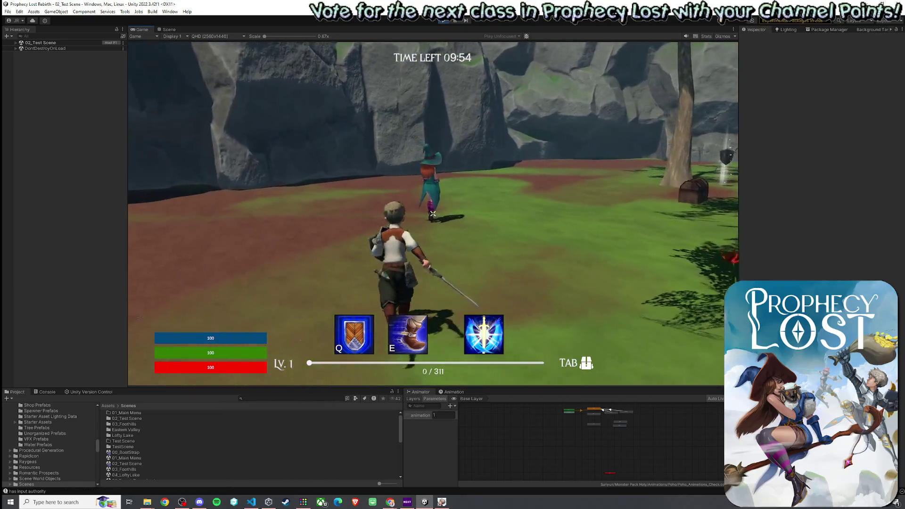
{"action": "left_click", "coordinate": [432, 212]}
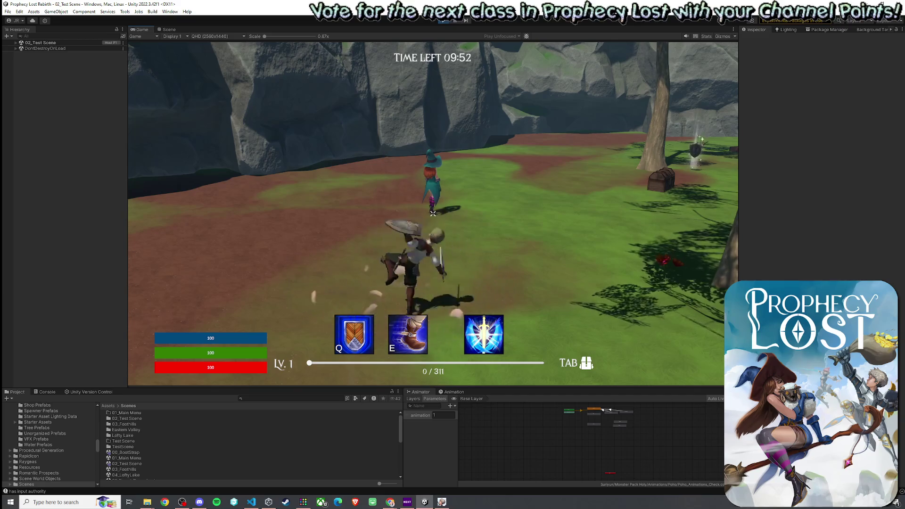
{"action": "left_click", "coordinate": [433, 213]}
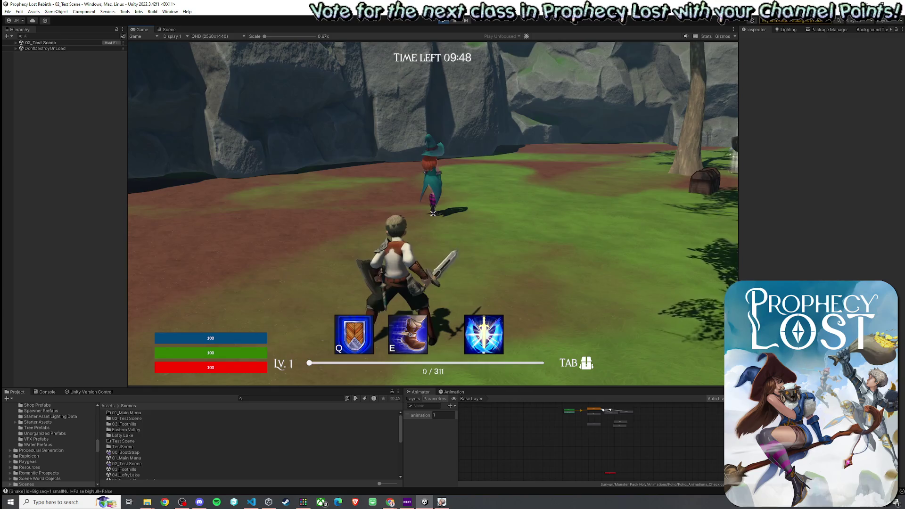
{"action": "key", "text": "e"}
{"action": "left_click", "coordinate": [433, 213]}
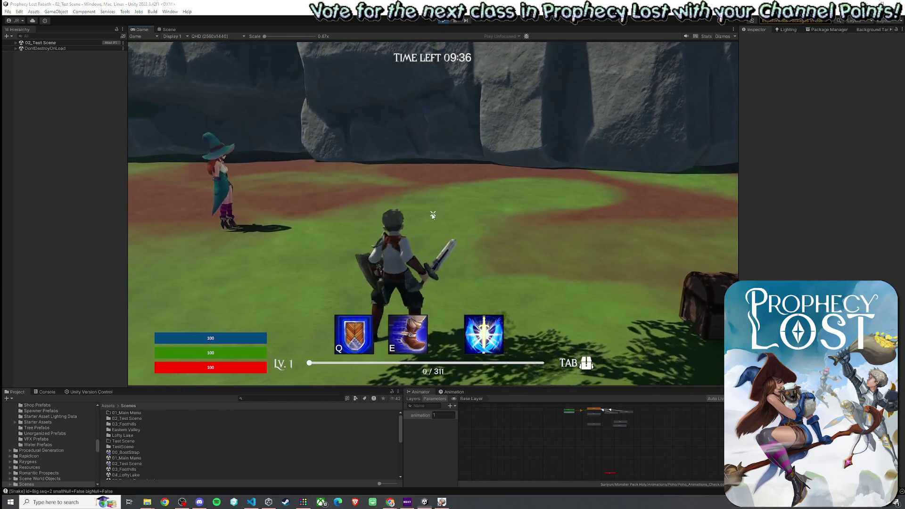
Release focus from the running game and return to the project assets
{"action": "key", "text": "super"}
{"action": "left_click", "coordinate": [248, 436]}
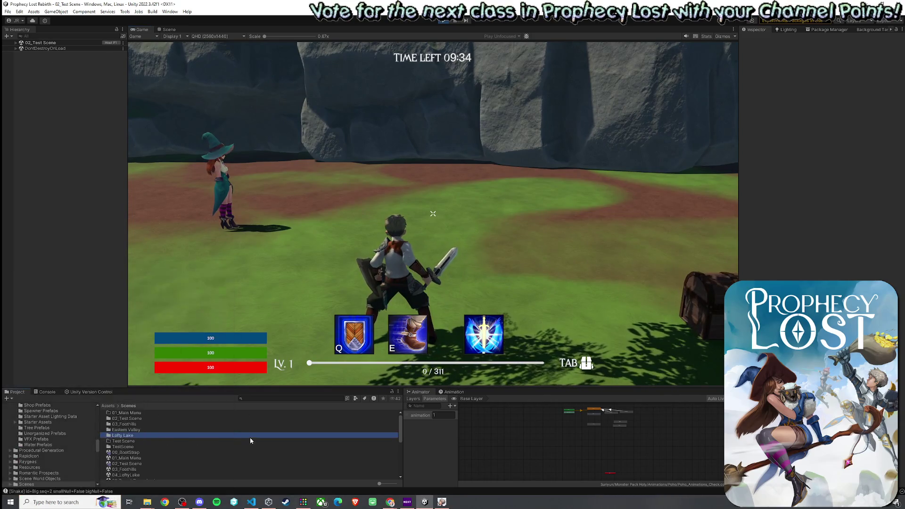
Search the project for 'earthq' and select the Hidden Instinct -- Earthquake asset
{"action": "left_click", "coordinate": [257, 397]}
{"action": "type", "text": "ea"}
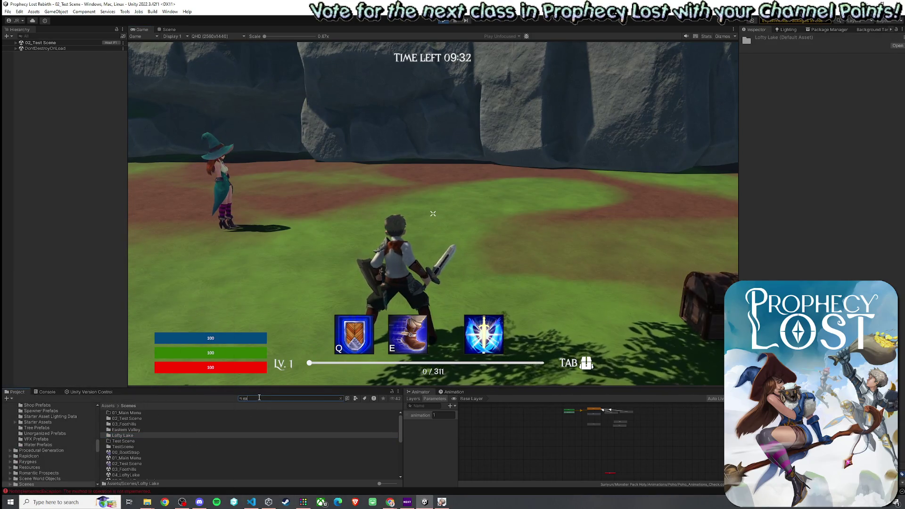
{"action": "type", "text": "rthw"}
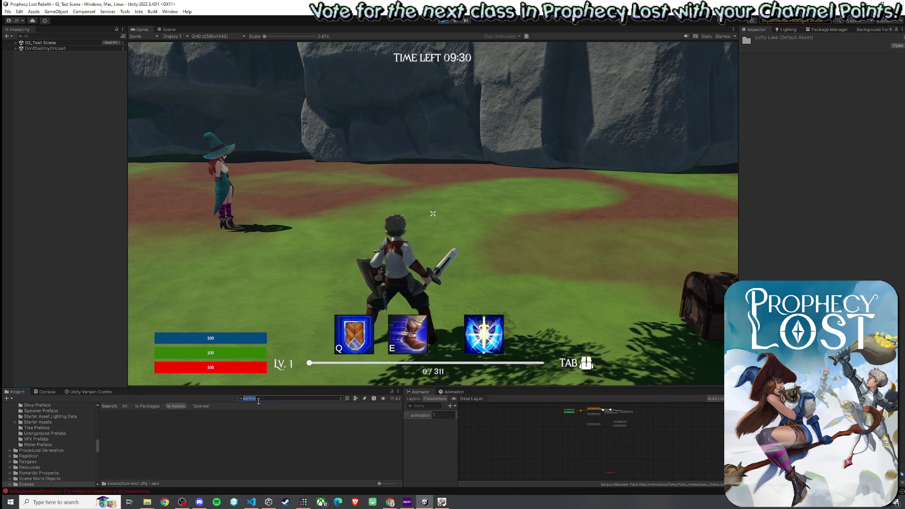
{"action": "key", "text": "BackSpace"}
{"action": "type", "text": "q"}
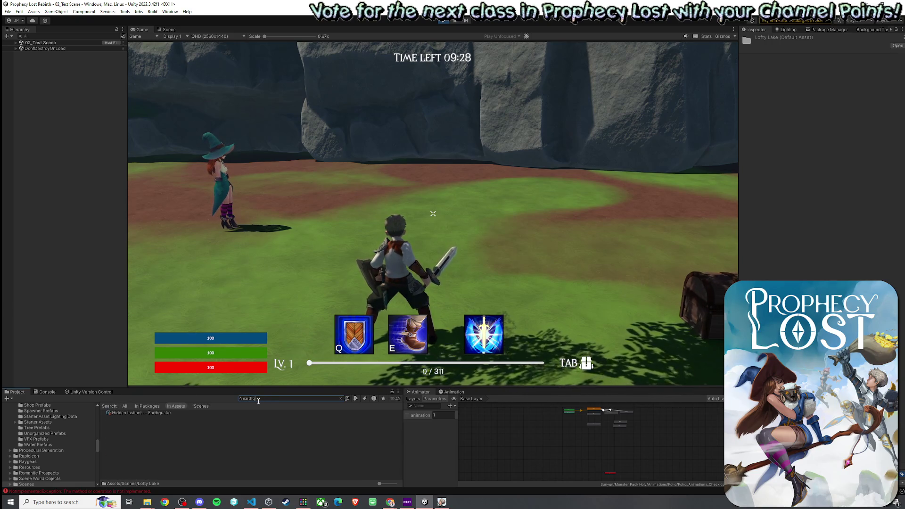
{"action": "left_click", "coordinate": [223, 414]}
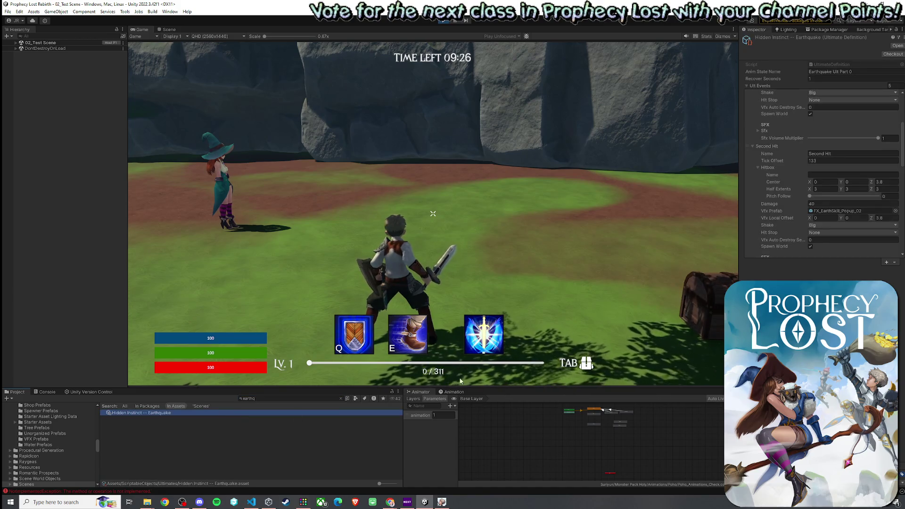
{"action": "scroll", "coordinate": [775, 125], "scroll_direction": "up", "scroll_amount": 3}
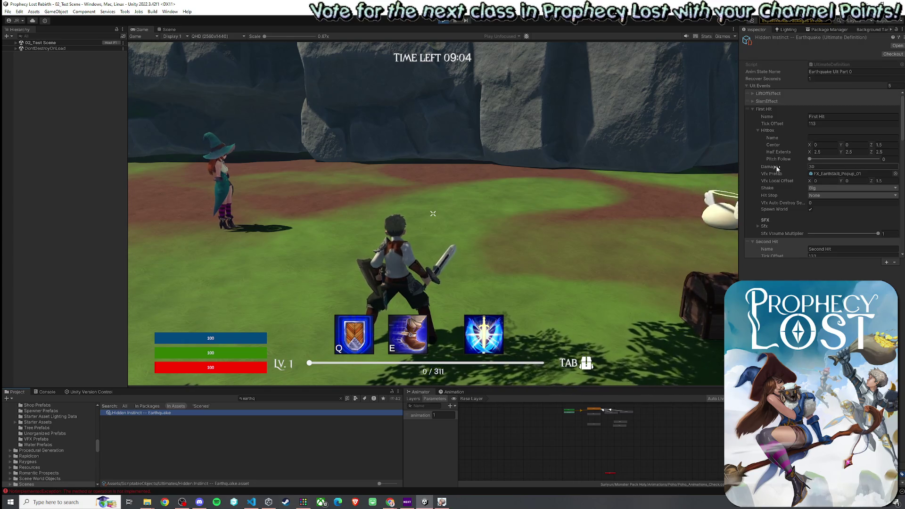
Review the earthquake's first hit sound settings, then give control back to the game
{"action": "left_click", "coordinate": [761, 226]}
{"action": "scroll", "coordinate": [768, 205], "scroll_direction": "down", "scroll_amount": 2}
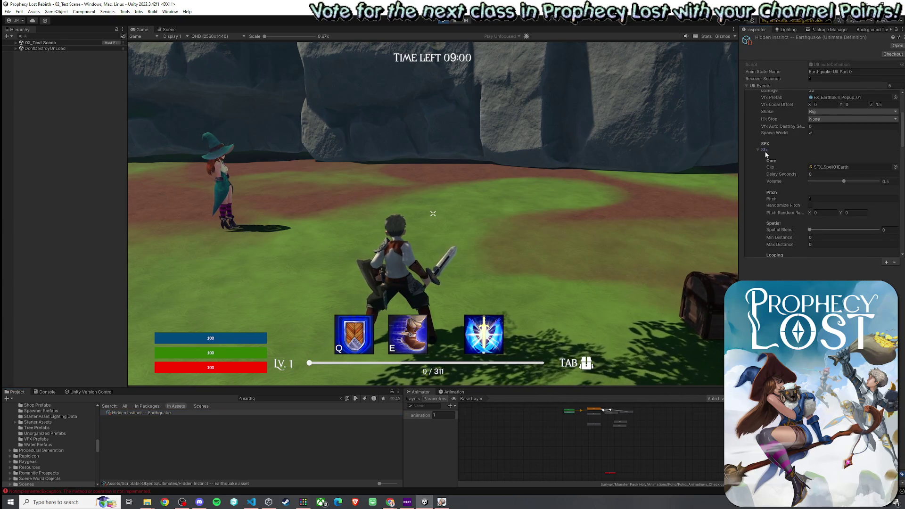
{"action": "scroll", "coordinate": [778, 166], "scroll_direction": "down", "scroll_amount": 2}
{"action": "left_click", "coordinate": [650, 174]}
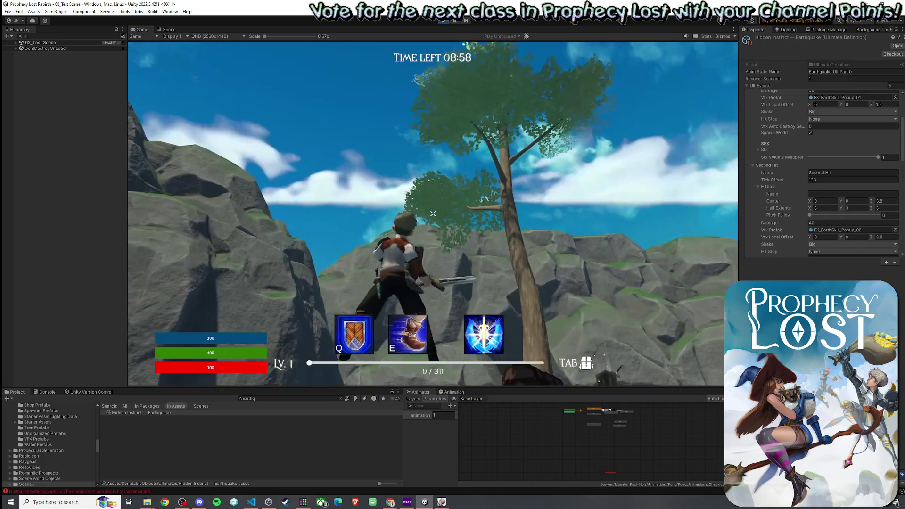
Cast the earthquake ultimate on the witch, then run to the forest and cast it on the slimes
{"action": "key", "text": "w"}
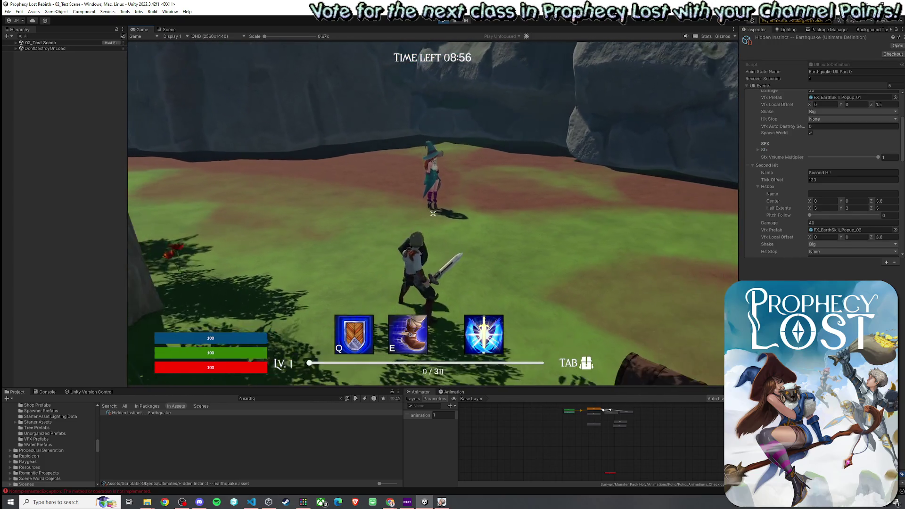
{"action": "key", "text": "r"}
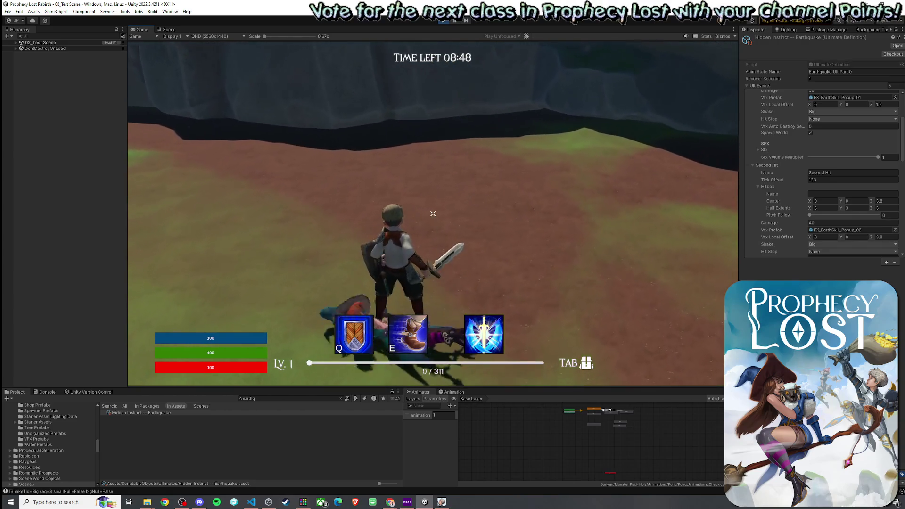
{"action": "key", "text": "w"}
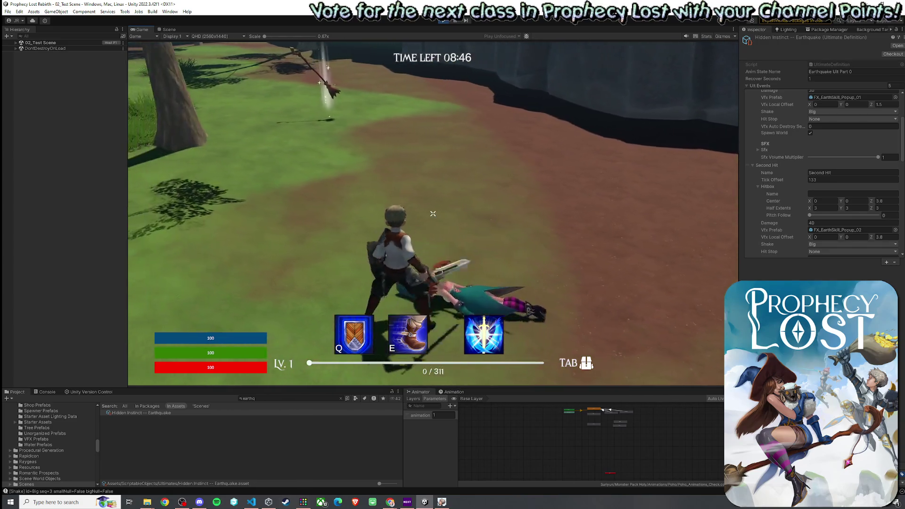
{"action": "key", "text": "w"}
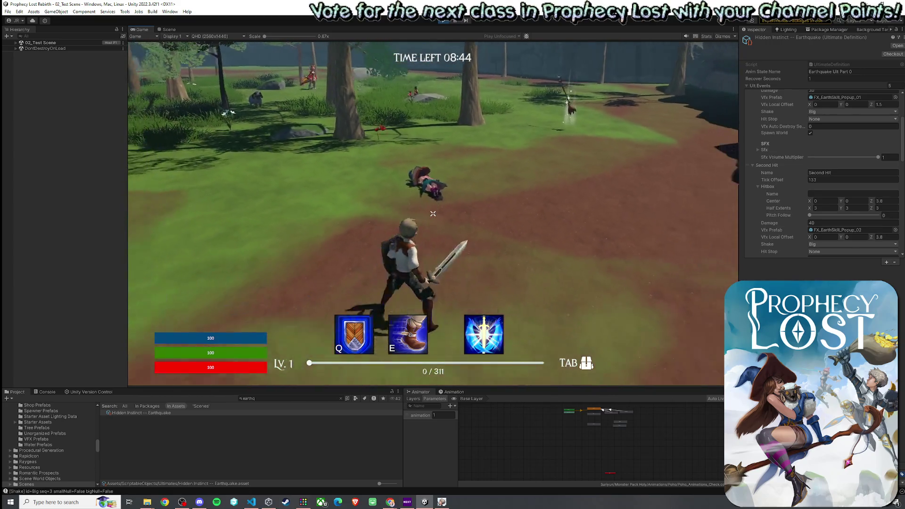
{"action": "key", "text": "r"}
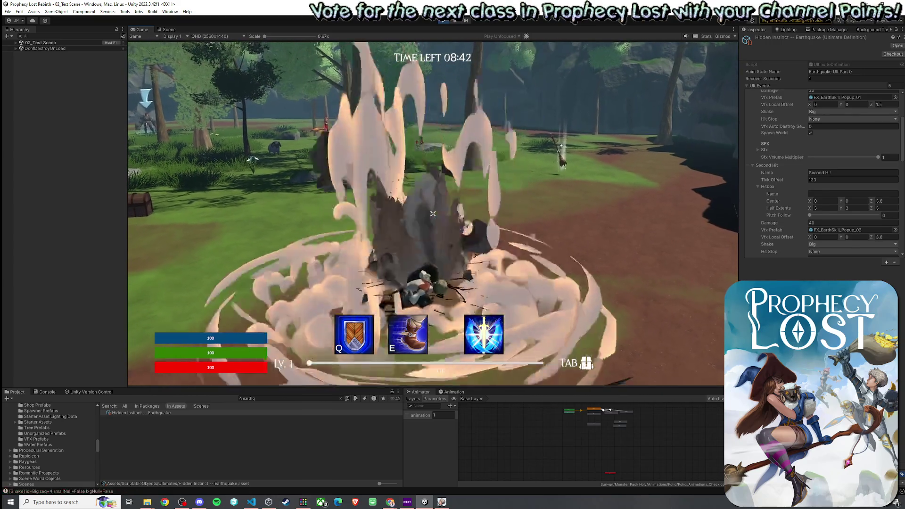
Run to the cliff, slash the sword, and cast the earthquake again near the tree and chest
{"action": "key", "text": "w"}
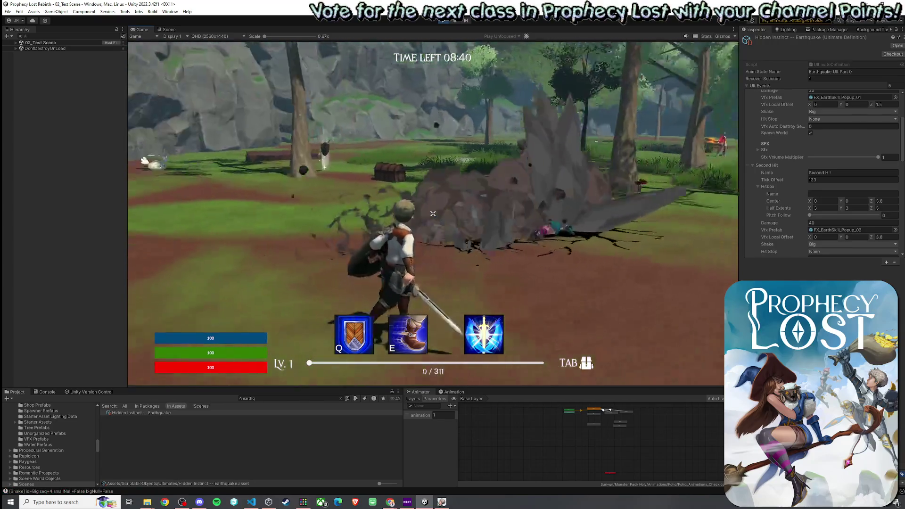
{"action": "left_click", "coordinate": [433, 213]}
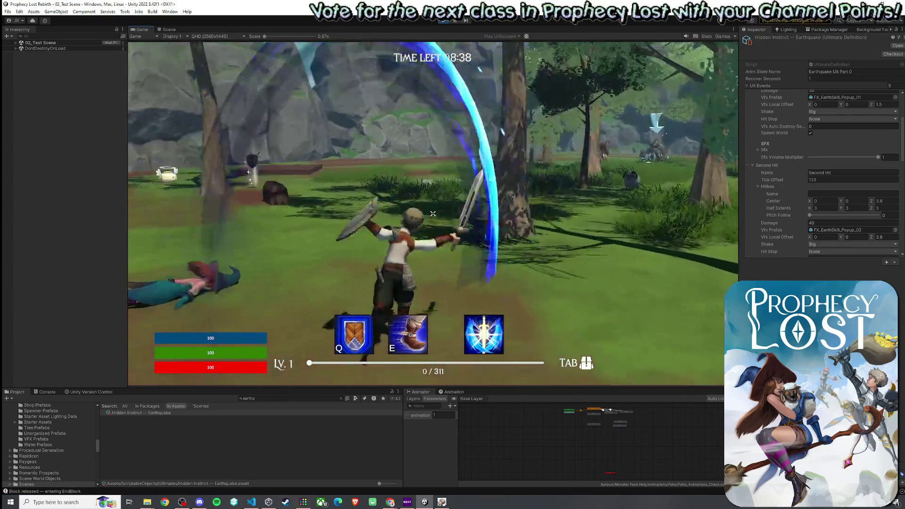
{"action": "key", "text": "w"}
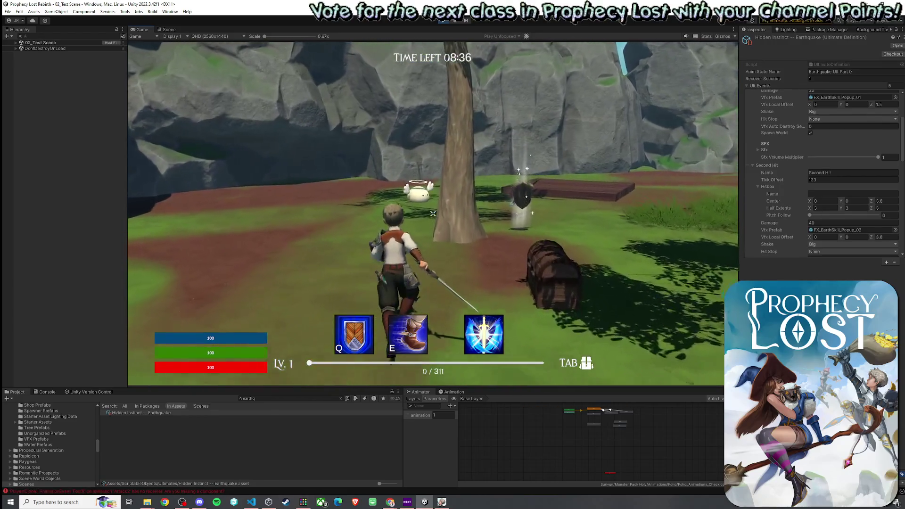
{"action": "key", "text": "w"}
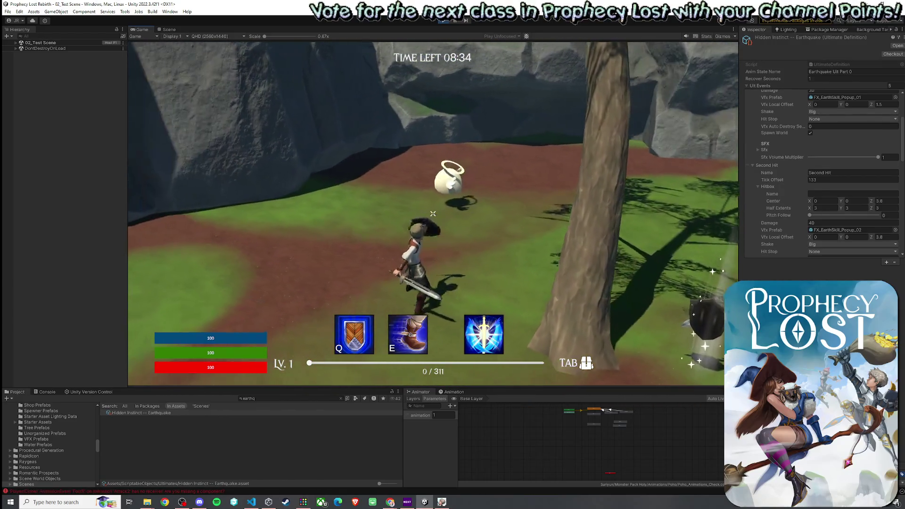
{"action": "key", "text": "r"}
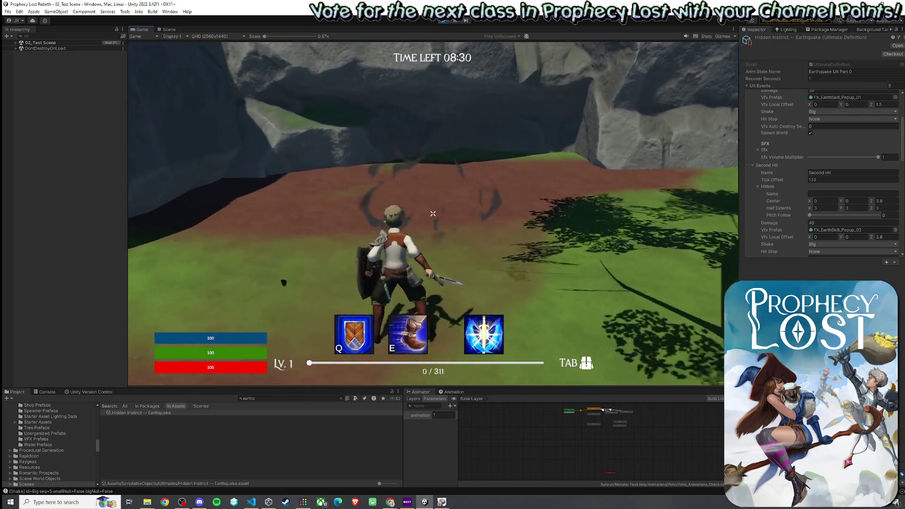
Release game focus and stop the playtest with Ctrl+P
{"action": "key", "text": "super"}
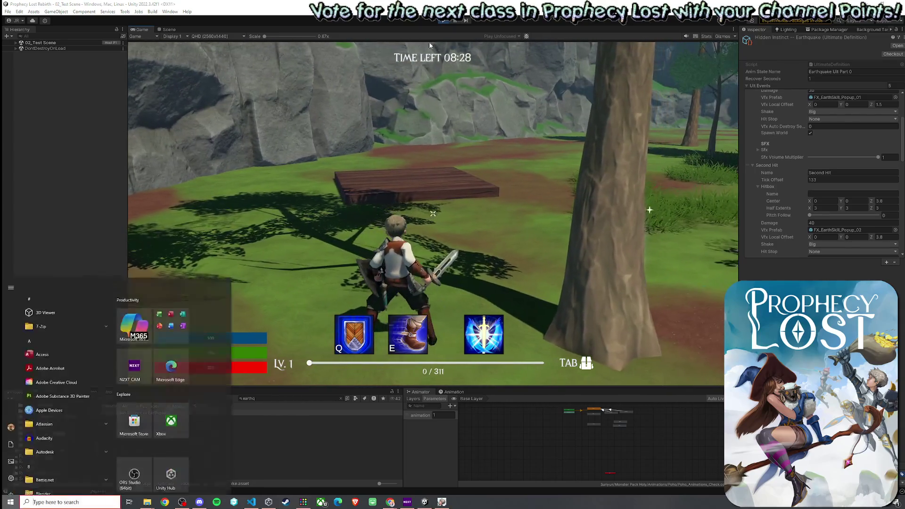
{"action": "key", "text": "super"}
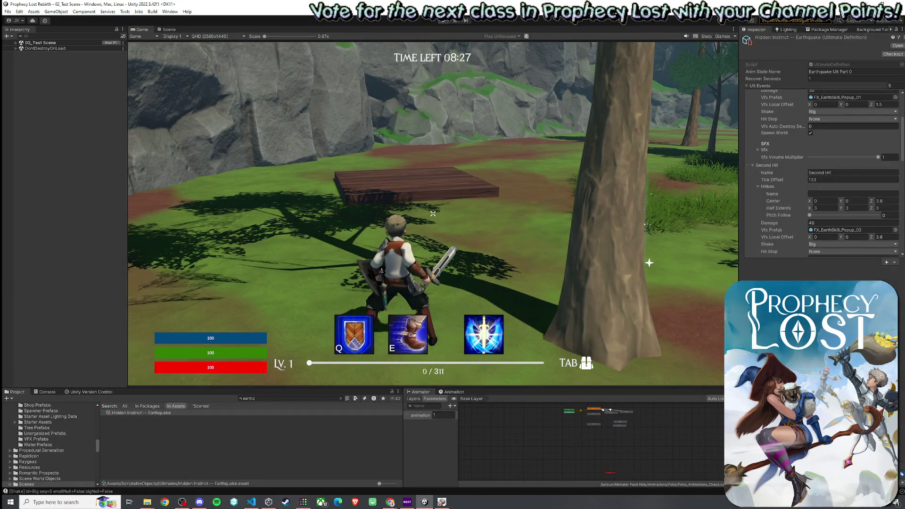
{"action": "key", "text": "ctrl+p"}
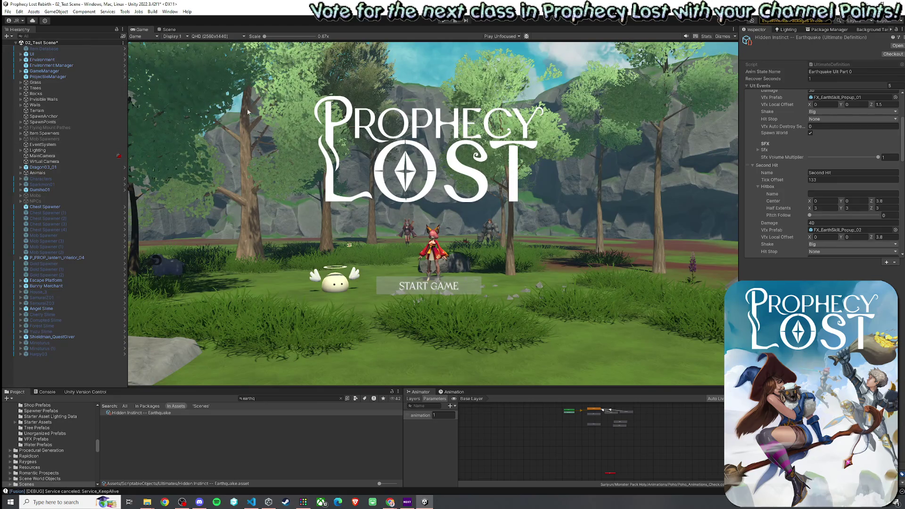
Save the 02_Test Scene from the File menu, then bring up the MobAI.cs code editor
{"action": "left_click", "coordinate": [8, 12]}
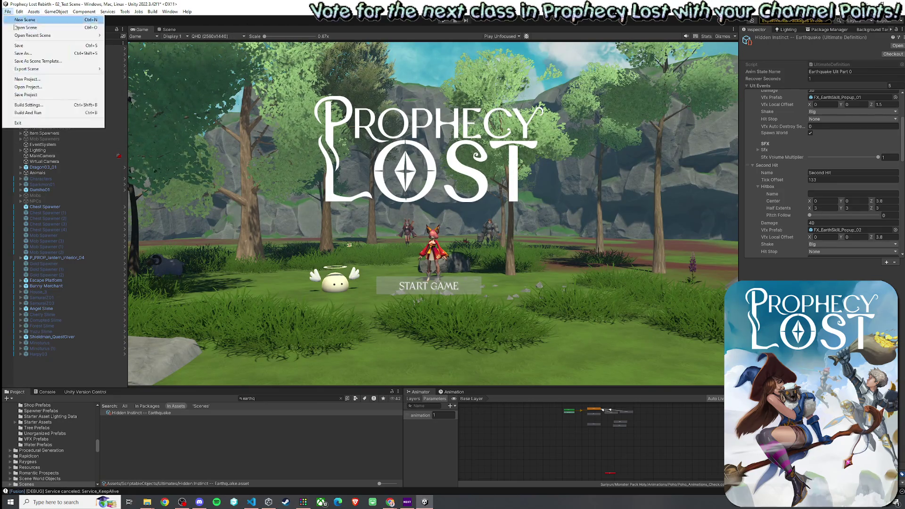
{"action": "left_click", "coordinate": [36, 45]}
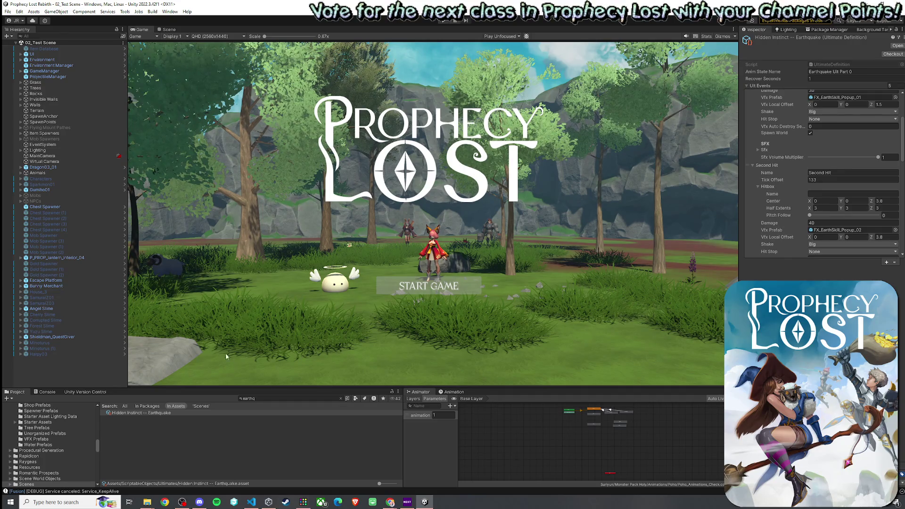
{"action": "left_click", "coordinate": [251, 502]}
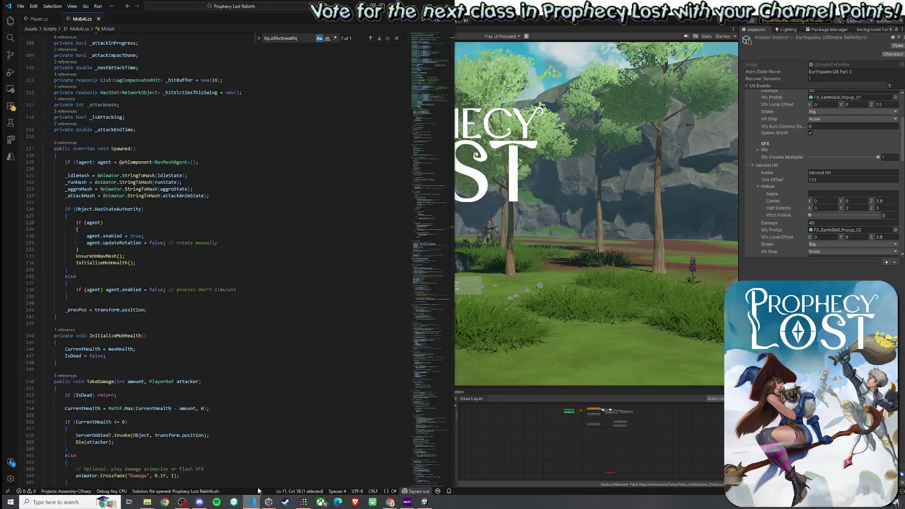
Reveal Player.cs in the Explorer view, review its ult hit code, then switch to YouTube
{"action": "left_click", "coordinate": [36, 18]}
{"action": "right_click", "coordinate": [47, 19]}
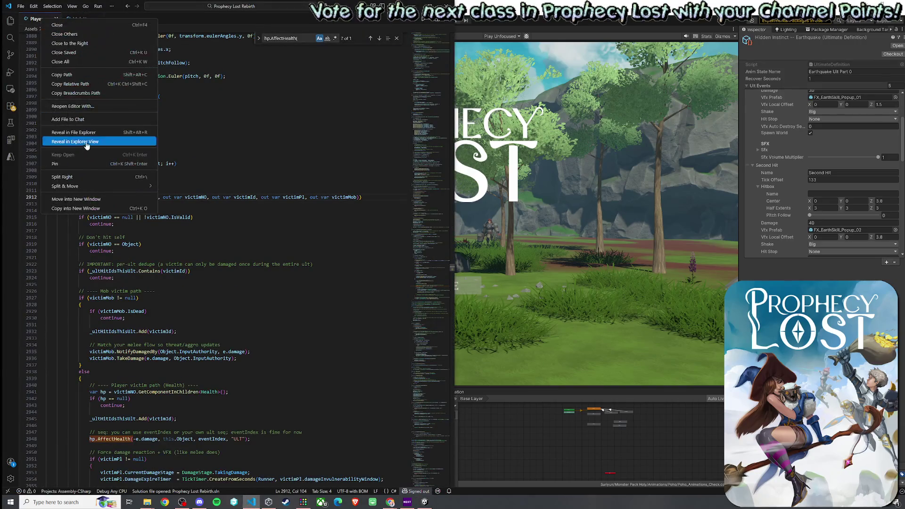
{"action": "left_click", "coordinate": [74, 132]}
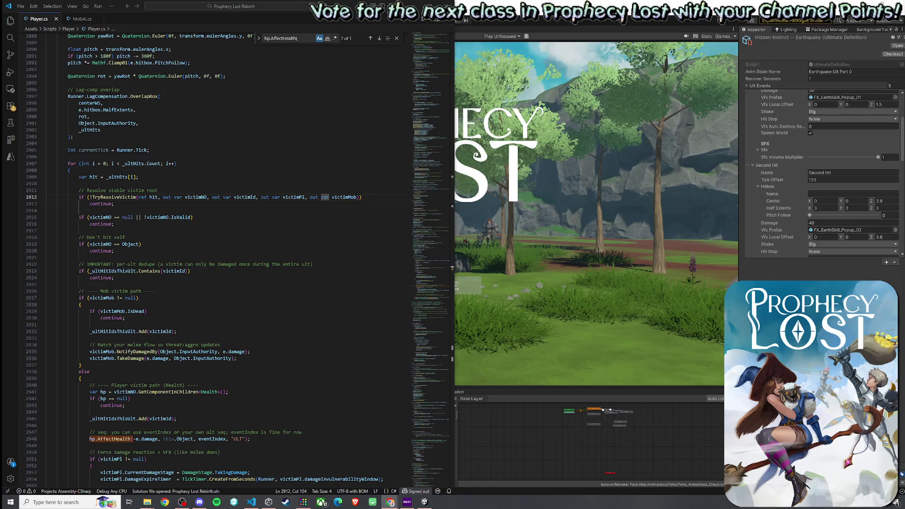
{"action": "key", "text": "alt+Tab"}
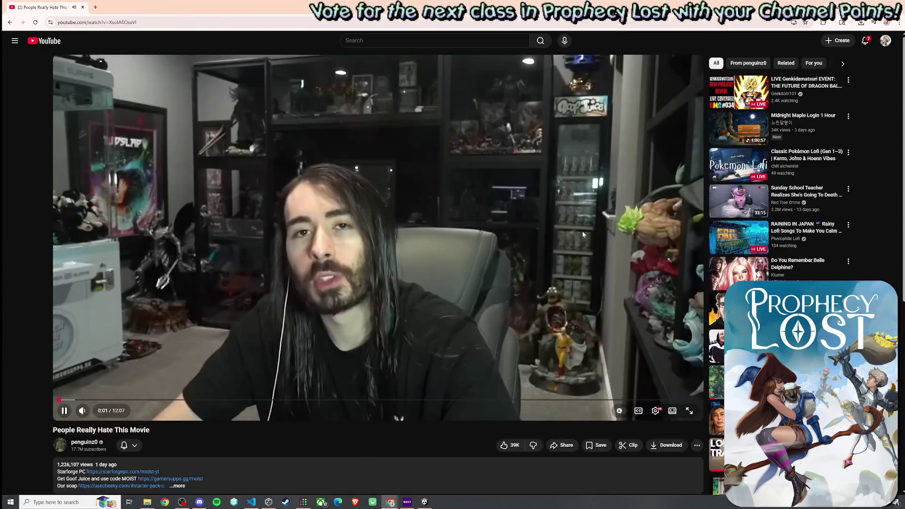
{"action": "scroll", "coordinate": [474, 278], "scroll_direction": "up", "scroll_amount": 1}
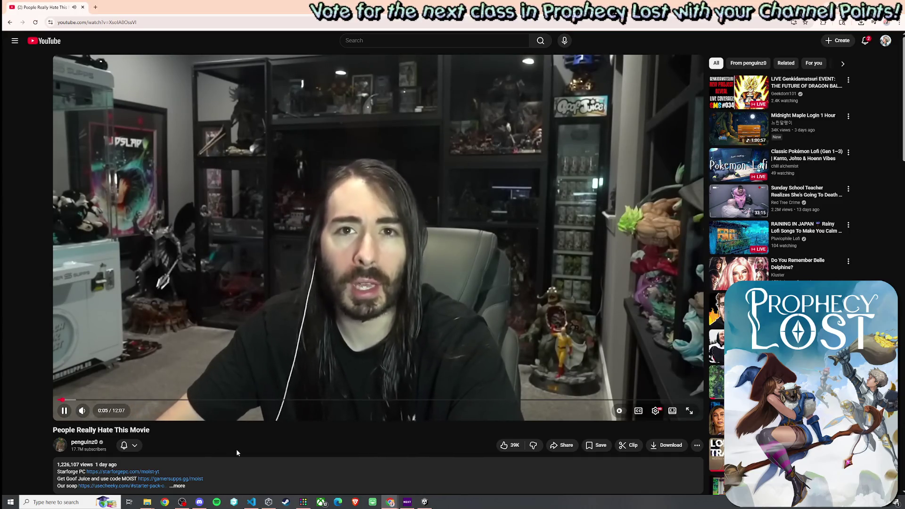
Watch the video in theater mode and its comments, then switch back to Unity
{"action": "left_click", "coordinate": [672, 413]}
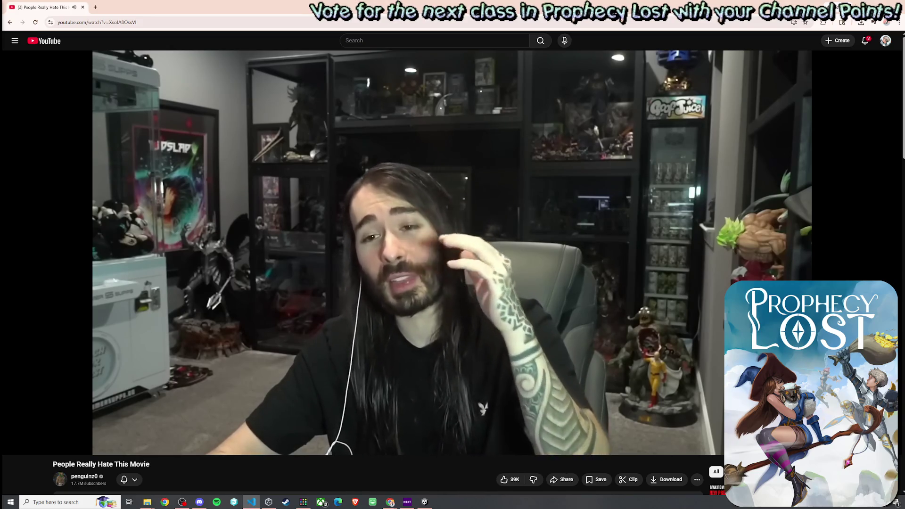
{"action": "scroll", "coordinate": [233, 267], "scroll_direction": "down", "scroll_amount": 8}
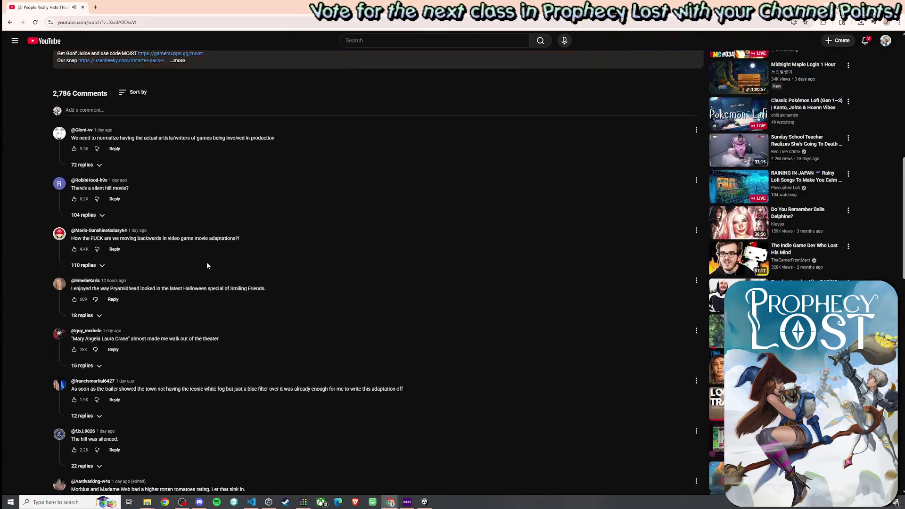
{"action": "scroll", "coordinate": [259, 240], "scroll_direction": "down", "scroll_amount": 5}
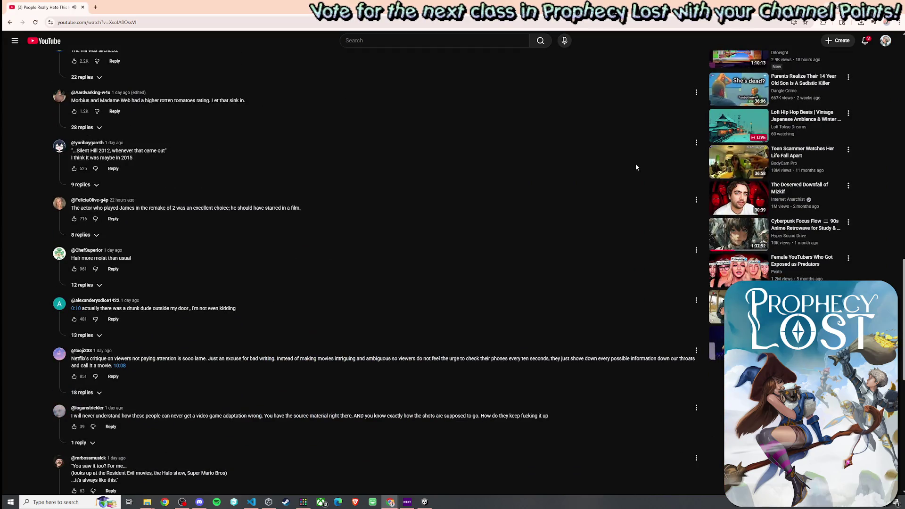
{"action": "scroll", "coordinate": [659, 154], "scroll_direction": "up", "scroll_amount": 8}
{"action": "scroll", "coordinate": [658, 155], "scroll_direction": "up", "scroll_amount": 5}
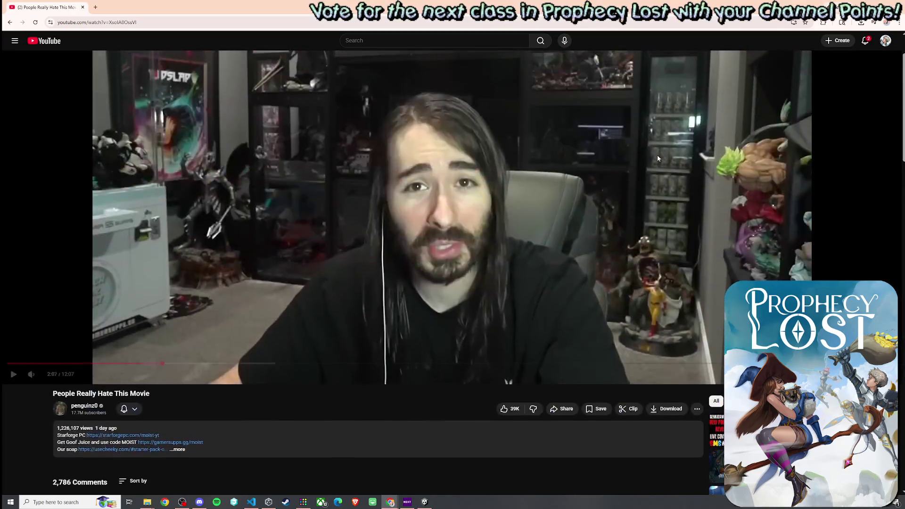
{"action": "key", "text": "alt+Tab"}
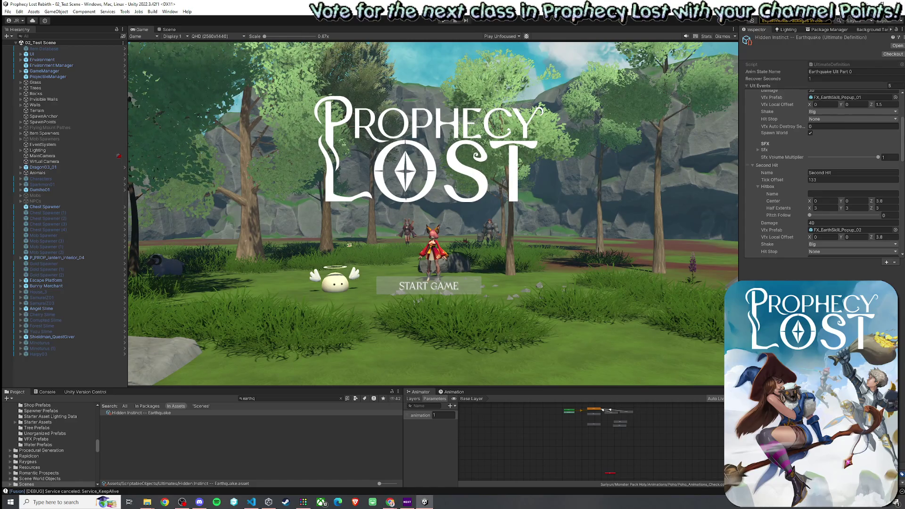
Return to Unity and deselect the Earthquake ultimate so the project can be searched for Charge
{"action": "key", "text": "alt+Tab"}
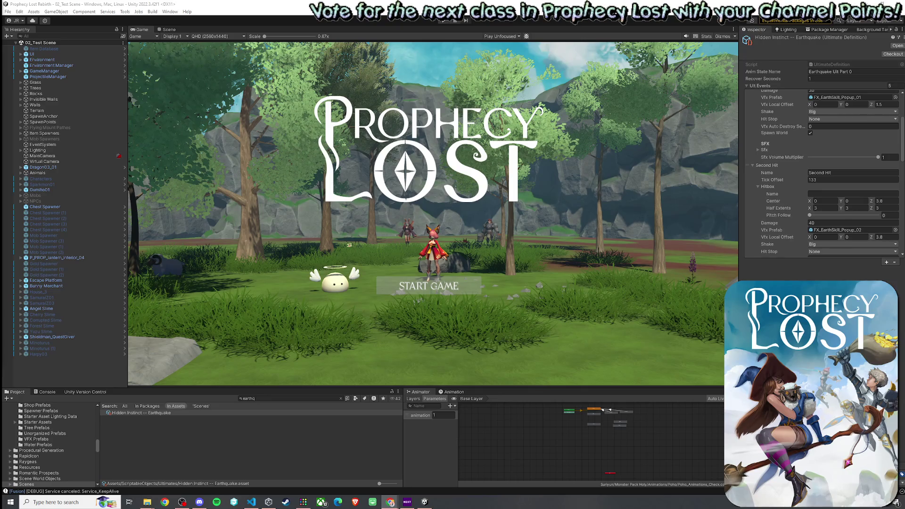
{"action": "left_click", "coordinate": [260, 404]}
{"action": "type", "text": "Charge"}
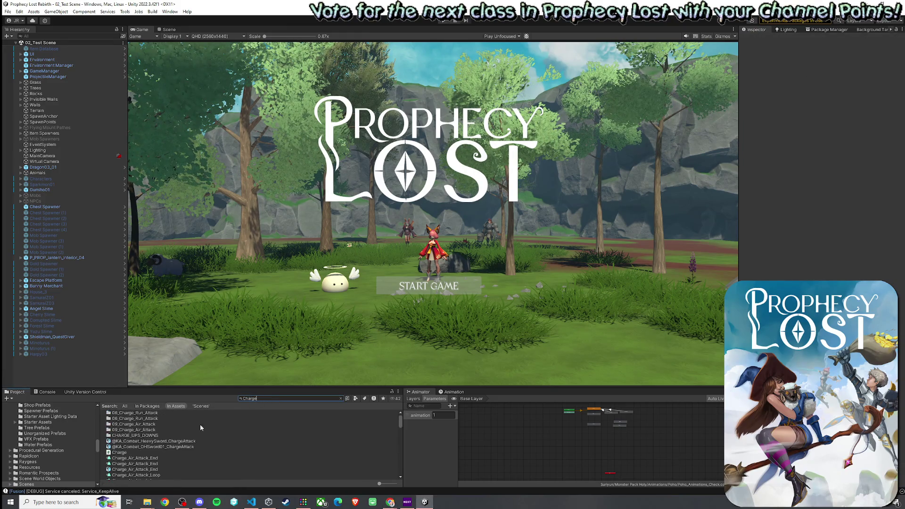
{"action": "left_click", "coordinate": [139, 452]}
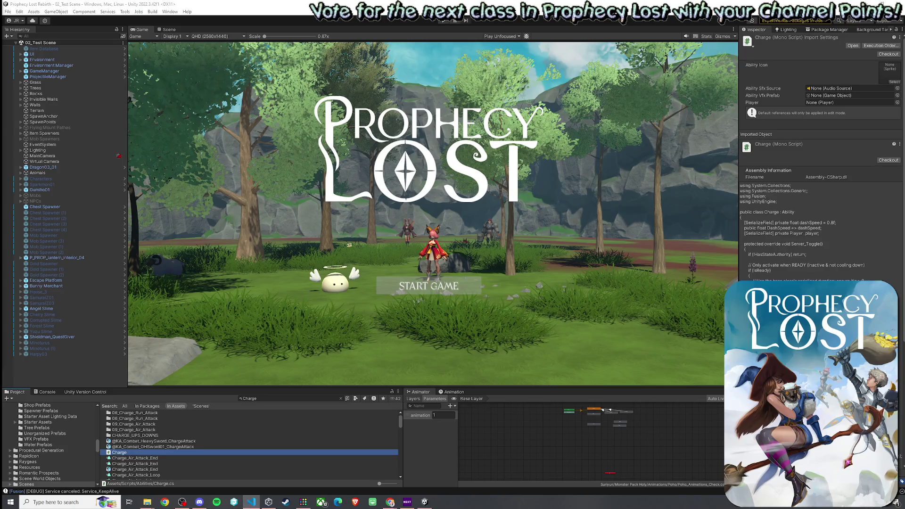
Locate the continue statement after the victimMob.IsDead check on line 1773 in Player.cs
{"action": "key", "text": "alt+Tab"}
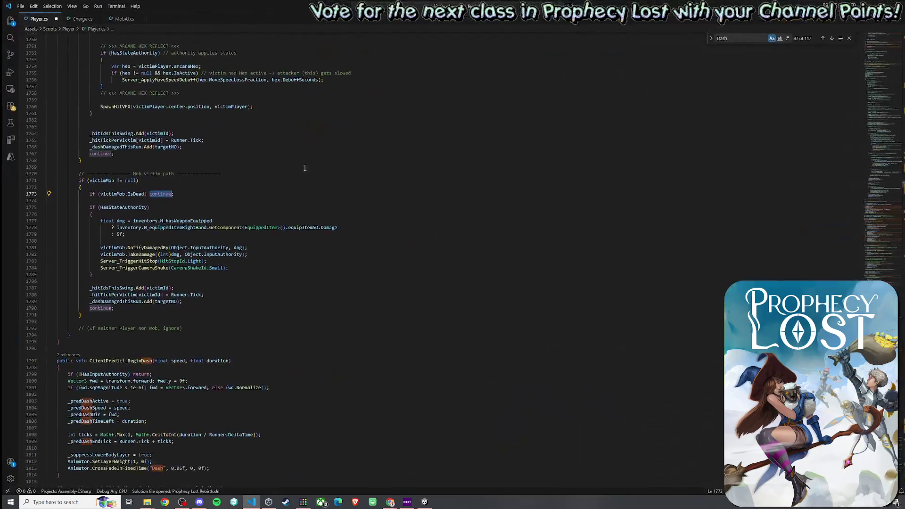
{"action": "left_click_drag", "start_coordinate": [174, 194], "coordinate": [88, 195]}
{"action": "left_click", "coordinate": [143, 200]}
{"action": "left_click_drag", "start_coordinate": [175, 193], "coordinate": [105, 194]}
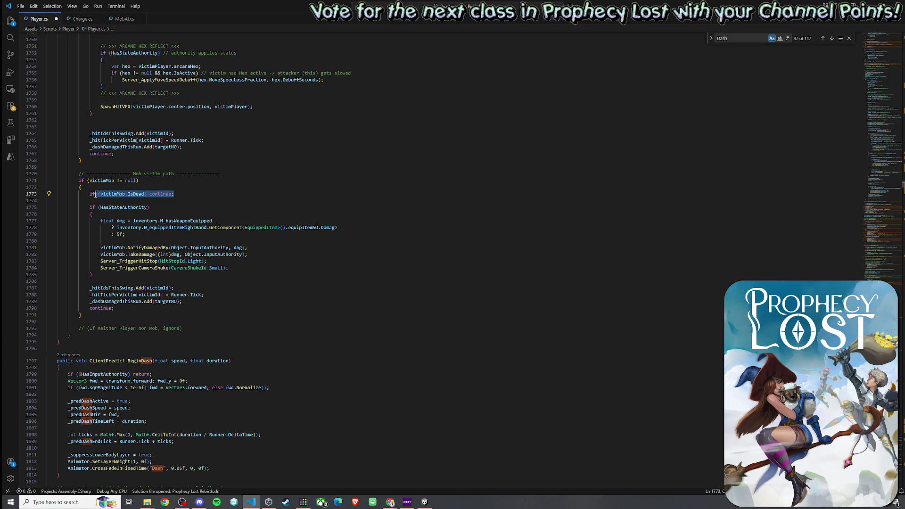
{"action": "left_click_drag", "start_coordinate": [105, 194], "coordinate": [106, 194]}
{"action": "left_click", "coordinate": [167, 194]}
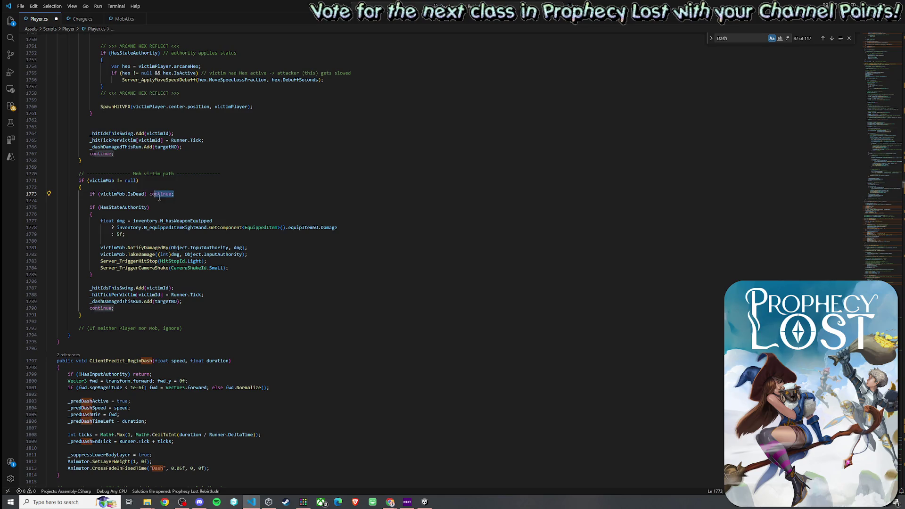
{"action": "mouse_move", "coordinate": [174, 194]}
{"action": "left_mouse_down"}
{"action": "mouse_move", "coordinate": [146, 194]}
{"action": "mouse_move", "coordinate": [170, 215]}
{"action": "mouse_move", "coordinate": [181, 280]}
{"action": "left_mouse_up"}
{"action": "left_click", "coordinate": [182, 287]}
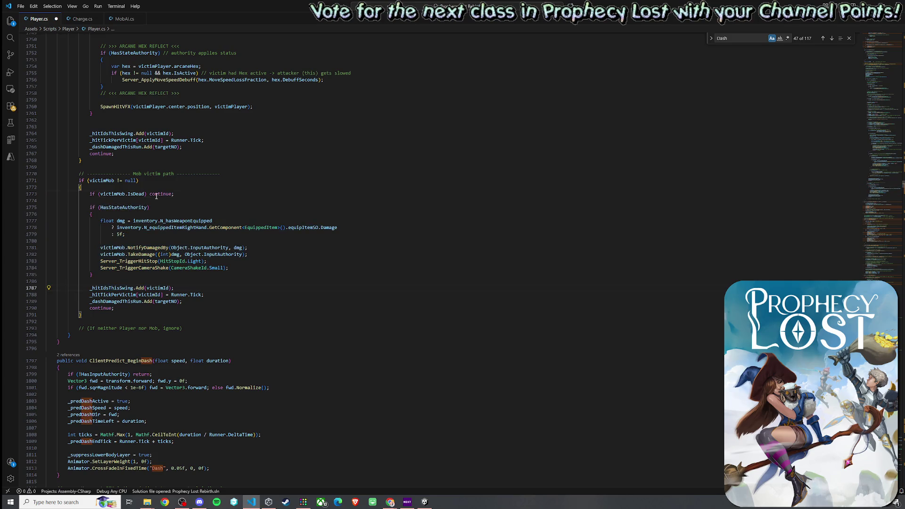
Verify the enclosing block, then replace that continue with return and shrink the editor window
{"action": "left_click", "coordinate": [82, 187]}
{"action": "left_click", "coordinate": [32, 181]}
{"action": "left_click", "coordinate": [32, 181]}
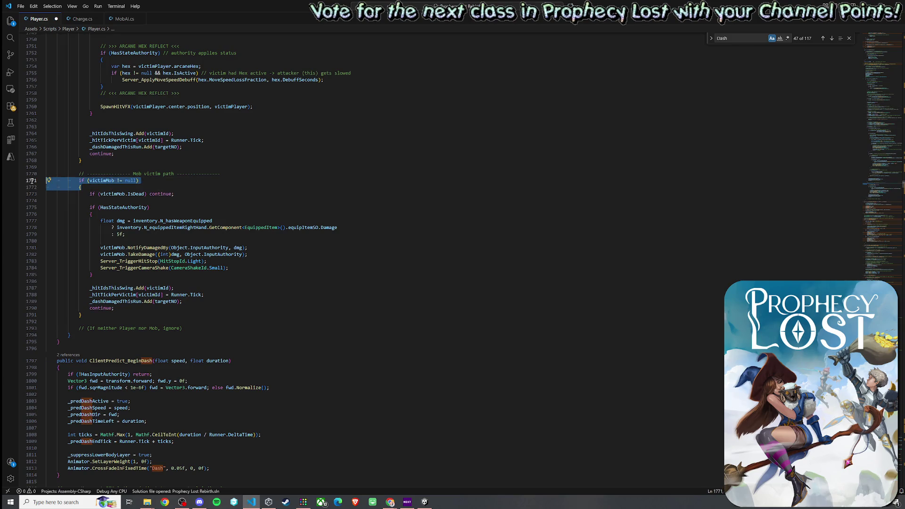
{"action": "left_click", "coordinate": [172, 194]}
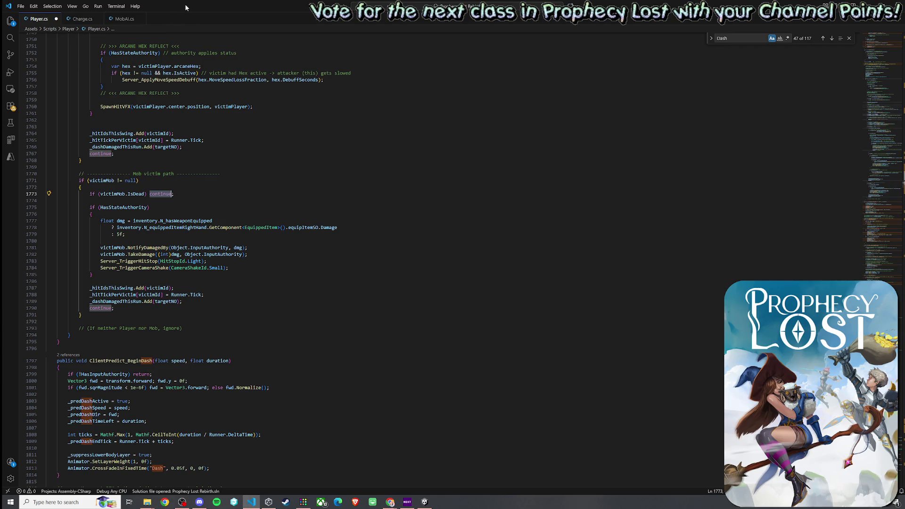
{"action": "left_click", "coordinate": [145, 193]}
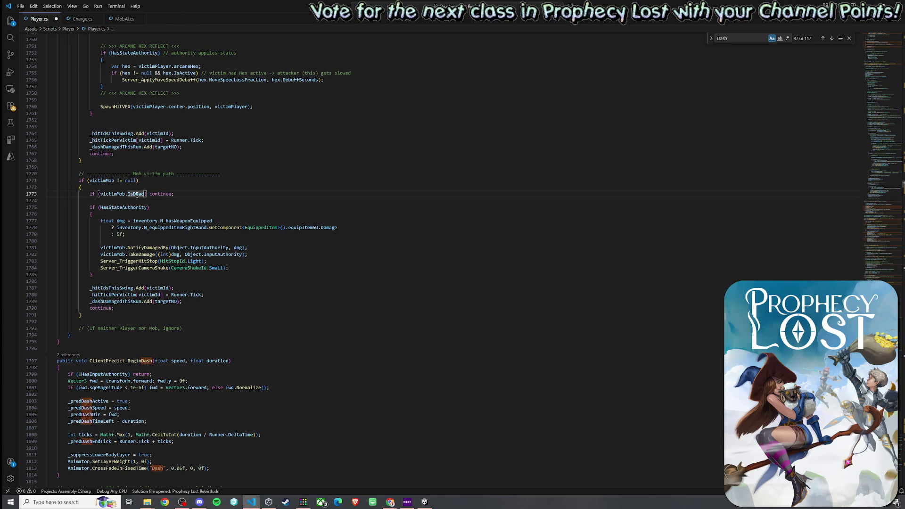
{"action": "left_click", "coordinate": [106, 194]}
{"action": "left_click", "coordinate": [132, 194]}
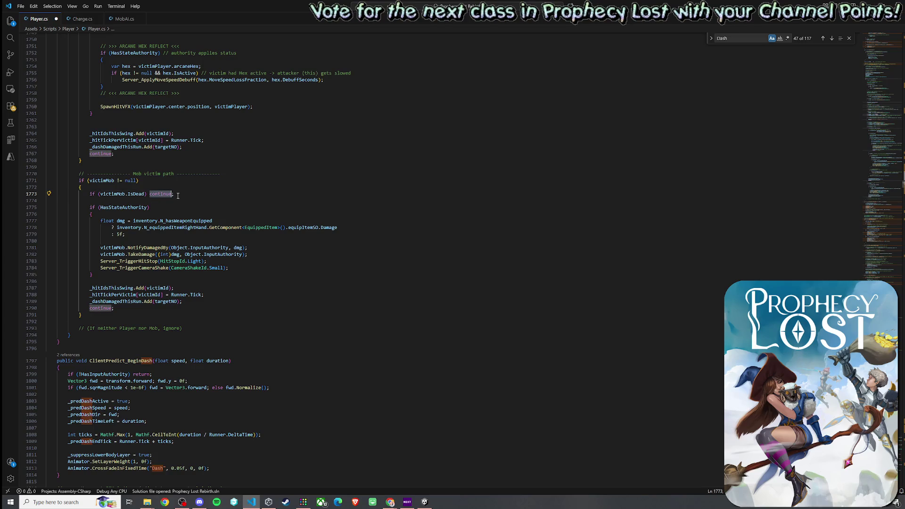
{"action": "type", "text": "return"}
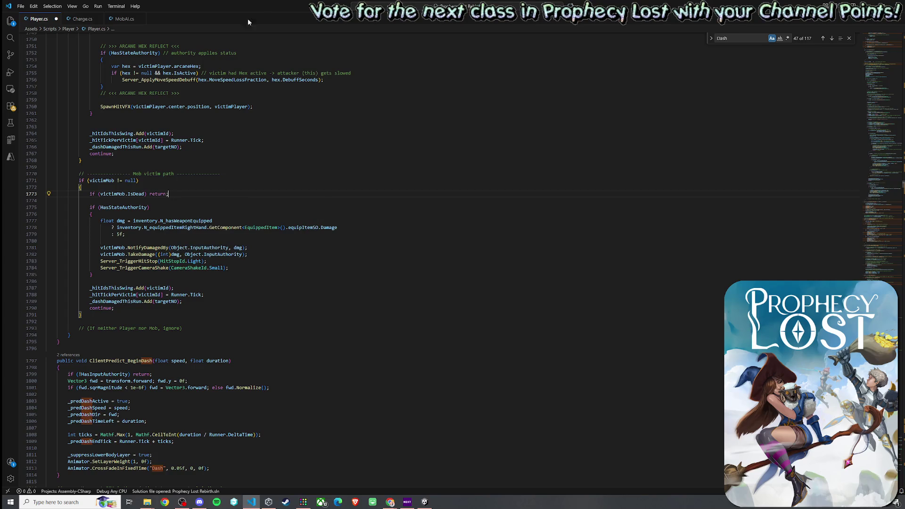
{"action": "left_click_drag", "start_coordinate": [264, 5], "coordinate": [205, 49]}
Alt-Tab away from VS Code so Unity's title scene is in front again
{"action": "key", "text": "alt+Tab"}
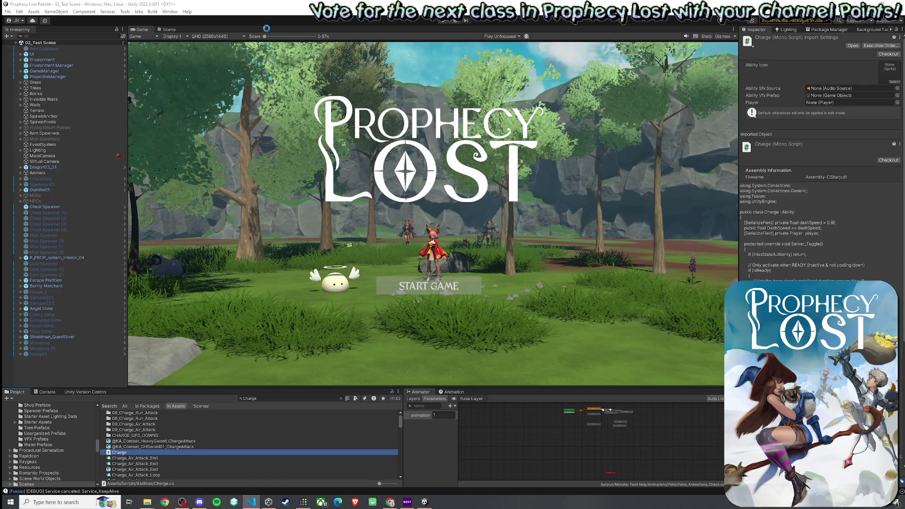
Focus Unity to recompile the edited scripts, then enter Play mode to reach the Warrior main menu
{"action": "left_click", "coordinate": [326, 240]}
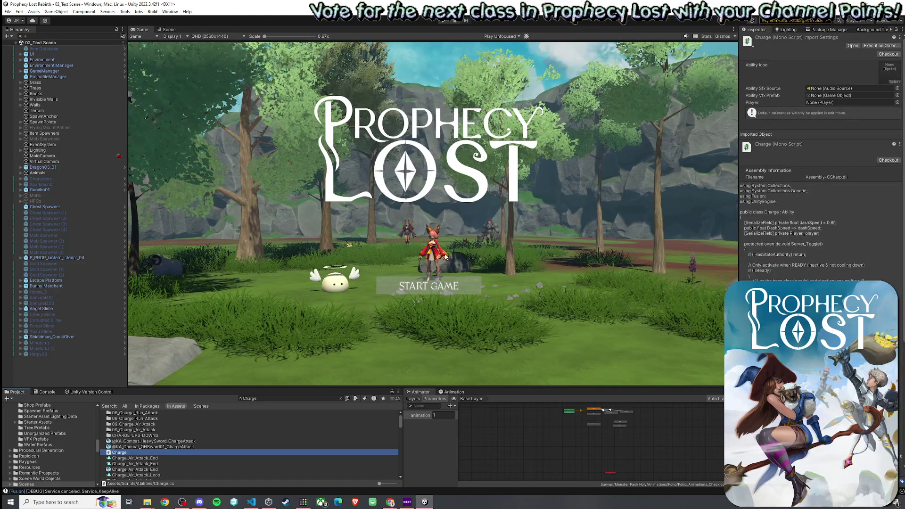
{"action": "left_click", "coordinate": [443, 19]}
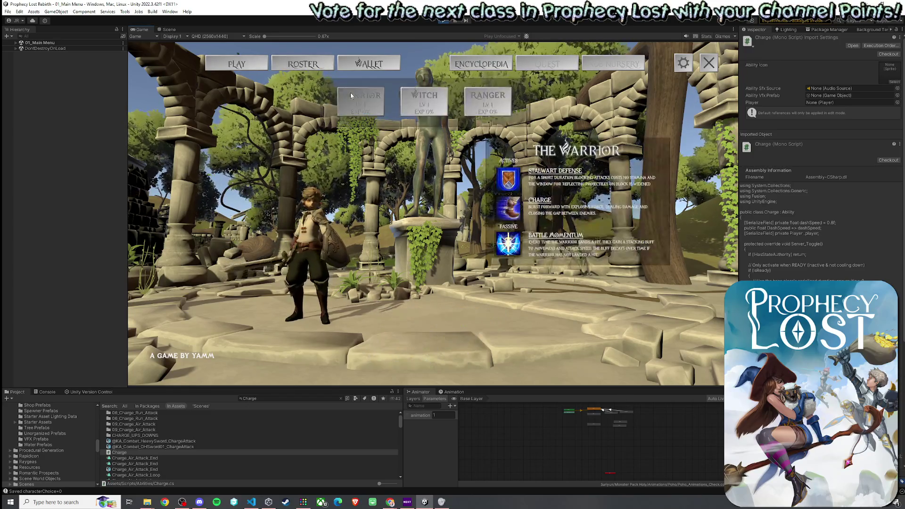
Start a run from PLAY, find a match at Fanglan and run forward into the forest
{"action": "left_click", "coordinate": [479, 219]}
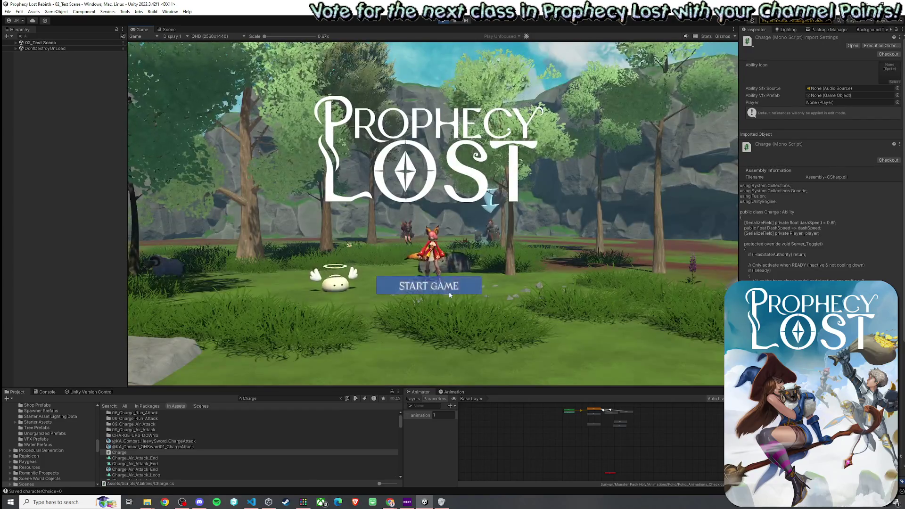
{"action": "left_click", "coordinate": [449, 290]}
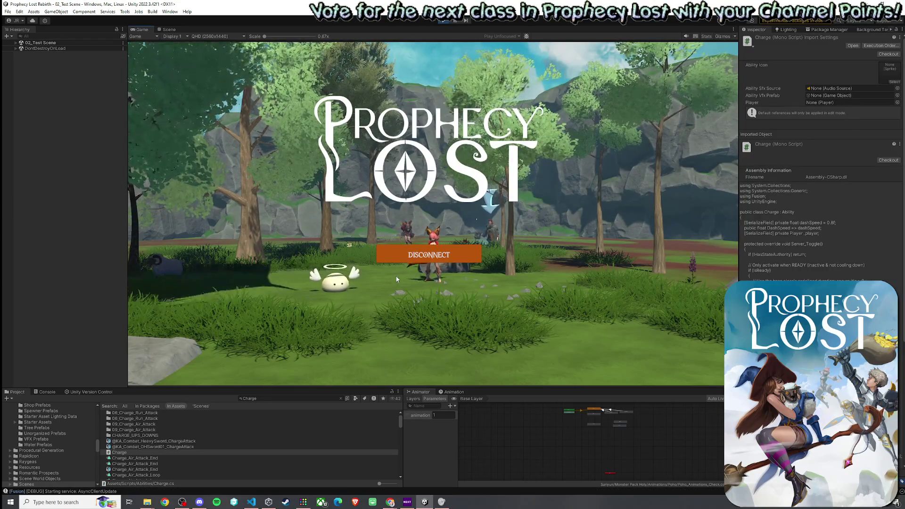
{"action": "key", "text": "w"}
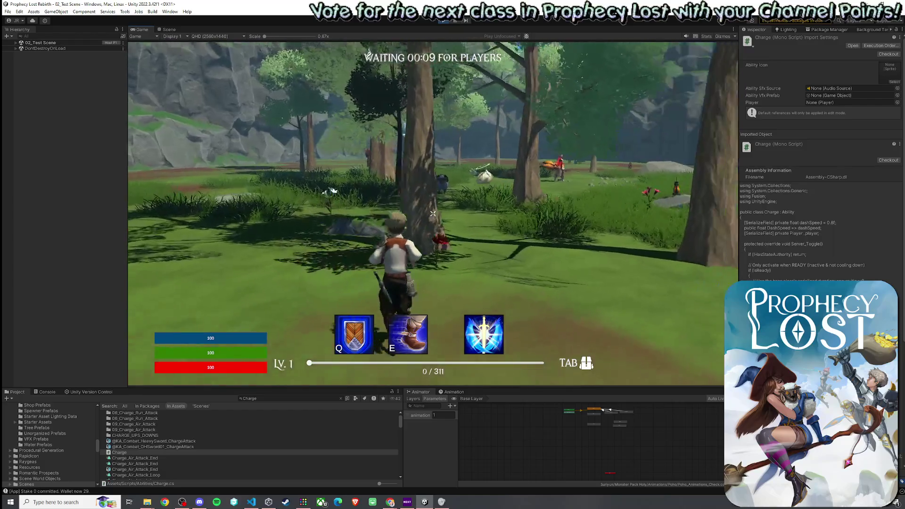
Dash into the slime with E, attack it with Q, then run on toward the red ground effect
{"action": "key", "text": "e"}
{"action": "key", "text": "w"}
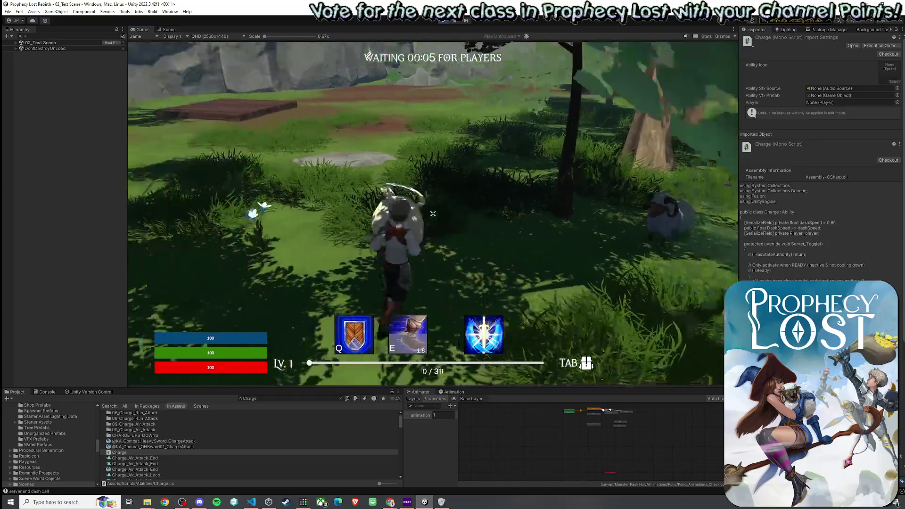
{"action": "key", "text": "e"}
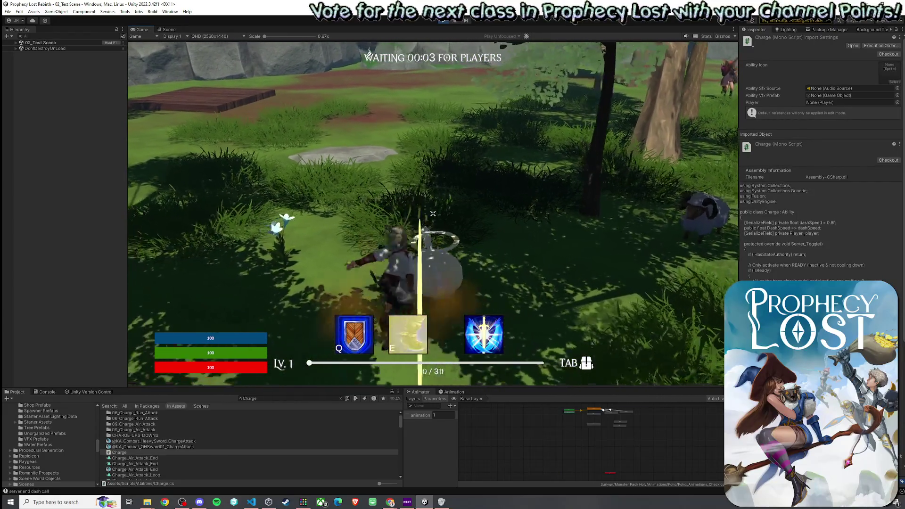
{"action": "key", "text": "q"}
{"action": "key", "text": "w"}
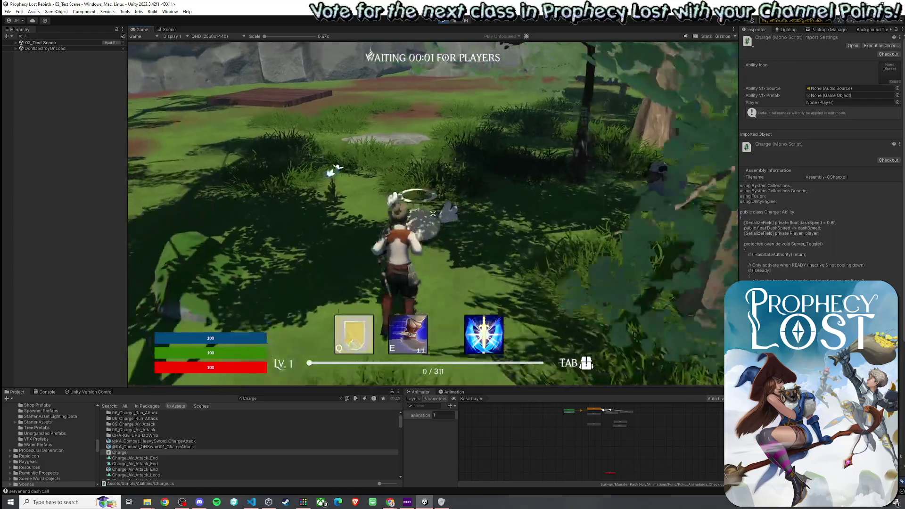
{"action": "key", "text": "w"}
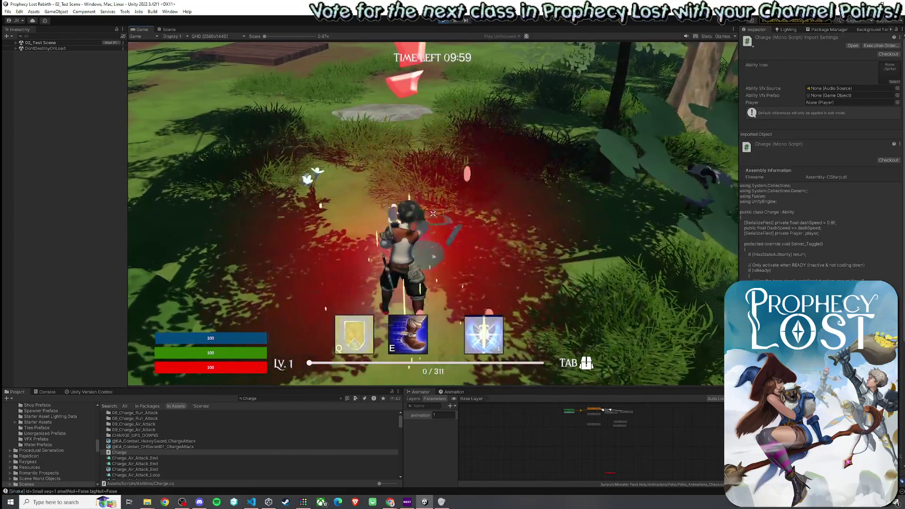
Dismiss the accidental Start menu and stop the playtest with Ctrl+P
{"action": "key", "text": "super"}
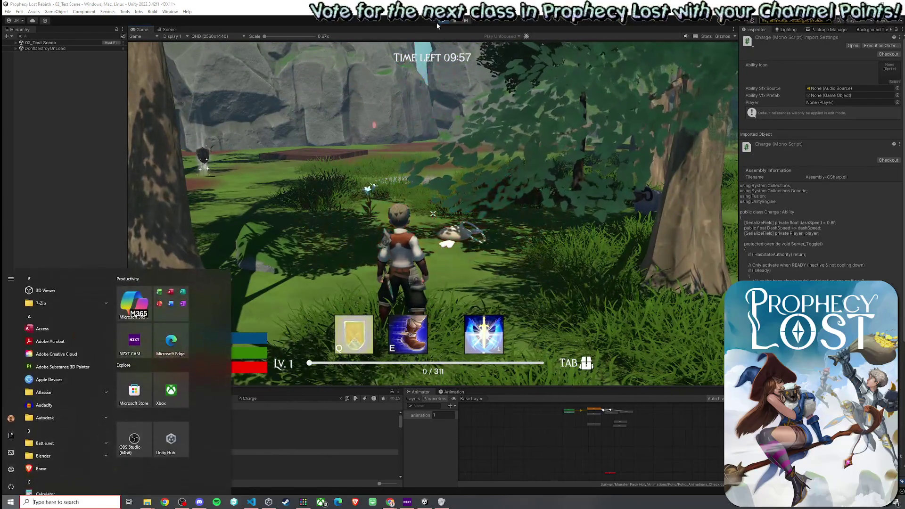
{"action": "key", "text": "super"}
{"action": "key", "text": "ctrl+p"}
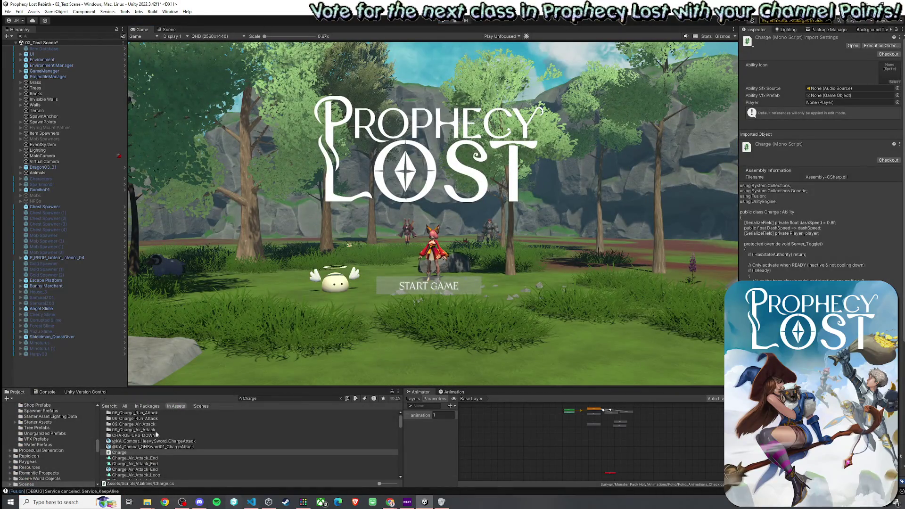
Switch from Unity to Player.cs in Visual Studio Code
{"action": "key", "text": "alt+Tab"}
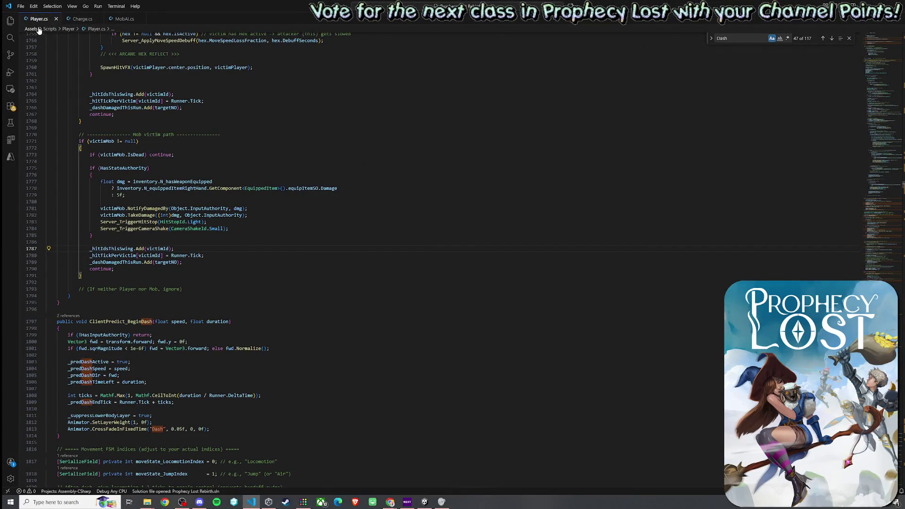
Split the Player.cs editor to the right and search the second pane for HandleAttack
{"action": "right_click", "coordinate": [39, 20]}
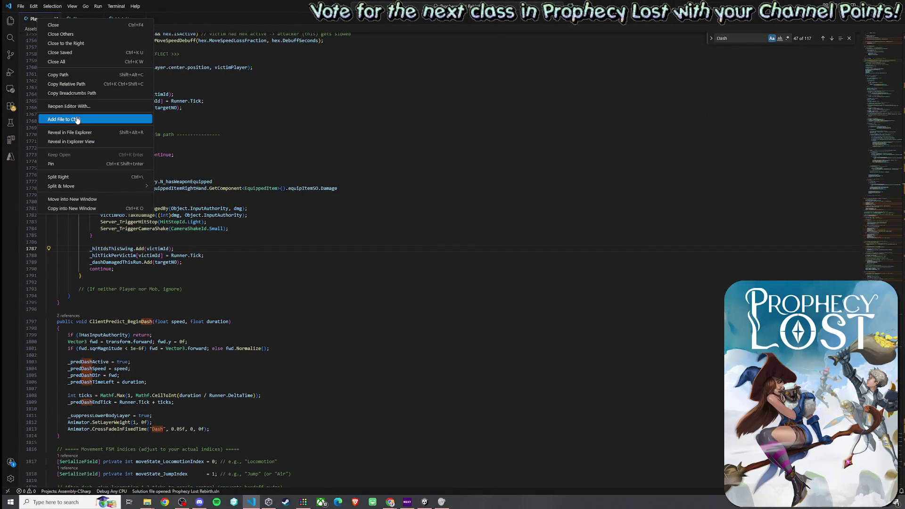
{"action": "left_click", "coordinate": [82, 177]}
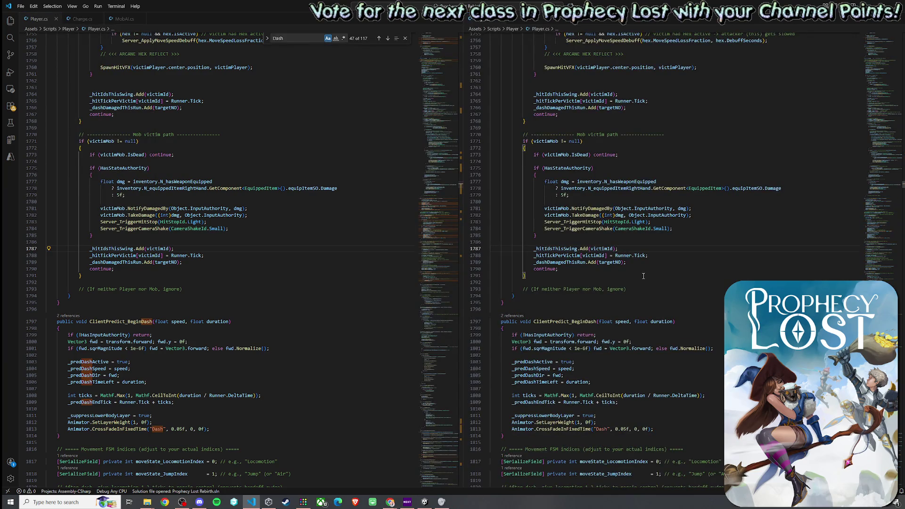
{"action": "scroll", "coordinate": [651, 240], "scroll_direction": "up", "scroll_amount": 7}
{"action": "scroll", "coordinate": [661, 188], "scroll_direction": "up", "scroll_amount": 7}
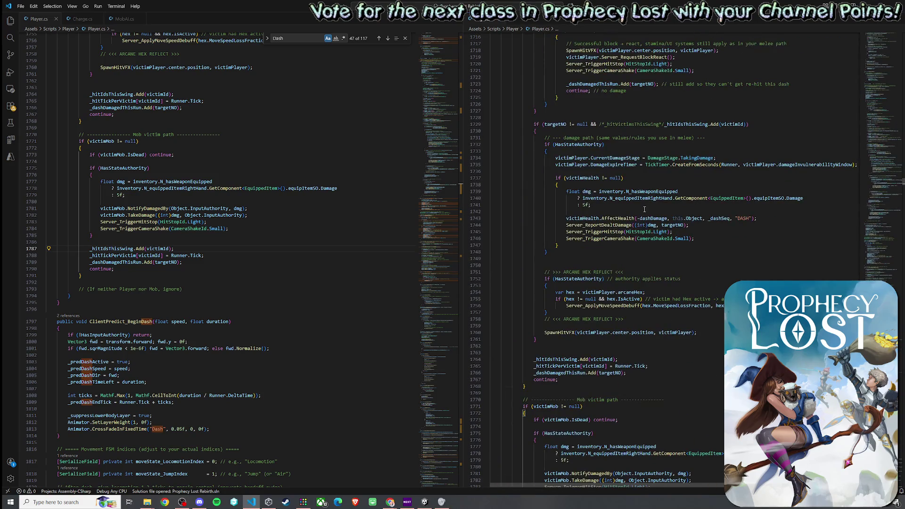
{"action": "key", "text": "ctrl+f"}
{"action": "type", "text": "HandleAttack"}
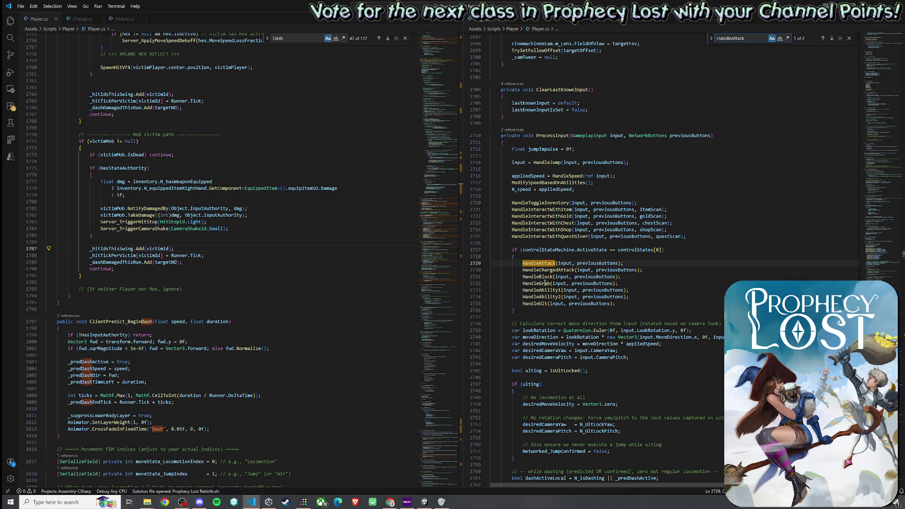
Jump to the HandleAttack definition in the second pane
{"action": "right_click", "coordinate": [543, 283]}
{"action": "key", "text": "Escape"}
{"action": "right_click", "coordinate": [544, 262]}
{"action": "left_click", "coordinate": [569, 267]}
{"action": "scroll", "coordinate": [558, 269], "scroll_direction": "down", "scroll_amount": 5}
{"action": "scroll", "coordinate": [558, 271], "scroll_direction": "down", "scroll_amount": 1}
{"action": "mouse_move", "coordinate": [576, 163]}
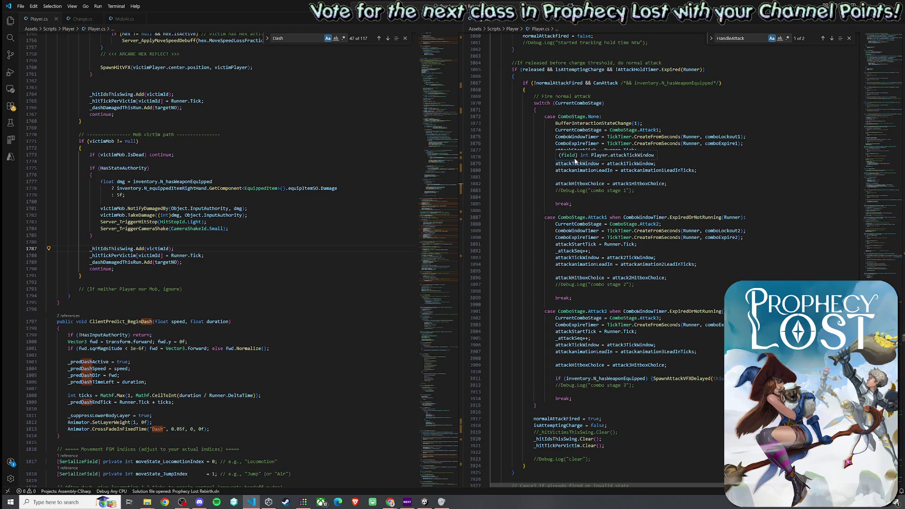
List all references to attackTickWindow and go to the PerformHitDetectionWindow call site
{"action": "right_click", "coordinate": [577, 165]}
{"action": "left_click", "coordinate": [602, 195]}
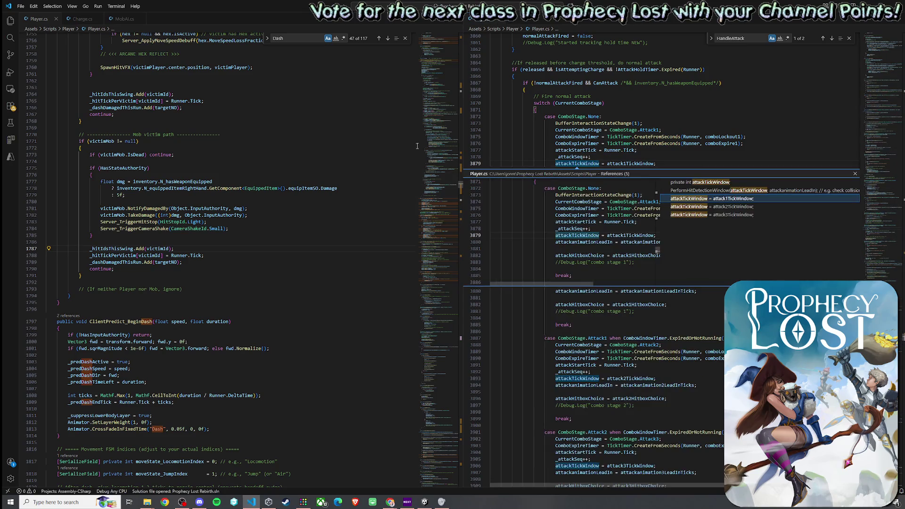
{"action": "left_click", "coordinate": [697, 192]}
{"action": "double_click", "coordinate": [697, 195]}
Jump to the PerformHitDetectionWindow definition to reach its mob victim path
{"action": "right_click", "coordinate": [607, 261]}
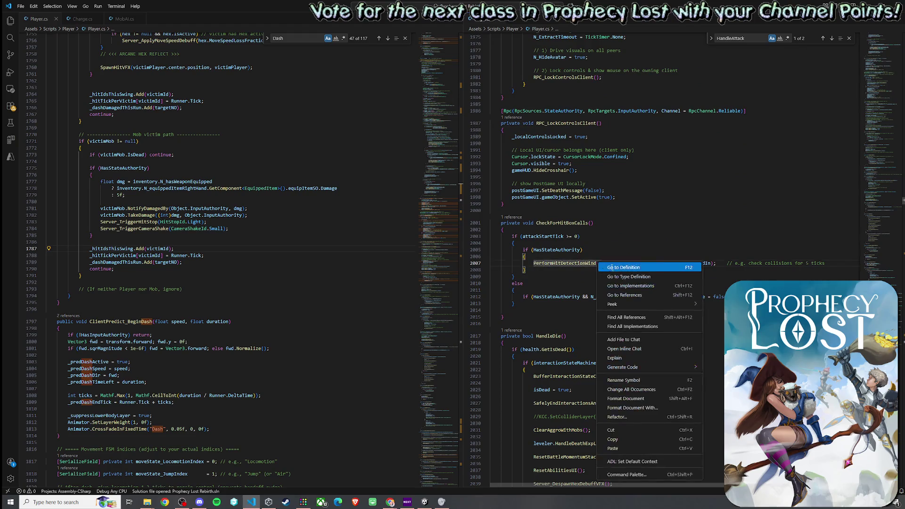
{"action": "left_click", "coordinate": [609, 264]}
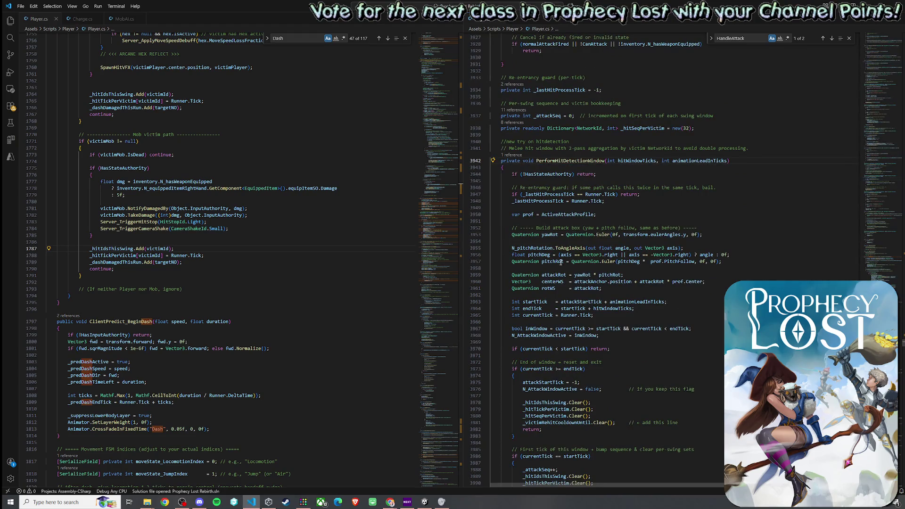
{"action": "scroll", "coordinate": [542, 230], "scroll_direction": "down", "scroll_amount": 5}
{"action": "scroll", "coordinate": [544, 238], "scroll_direction": "down", "scroll_amount": 6}
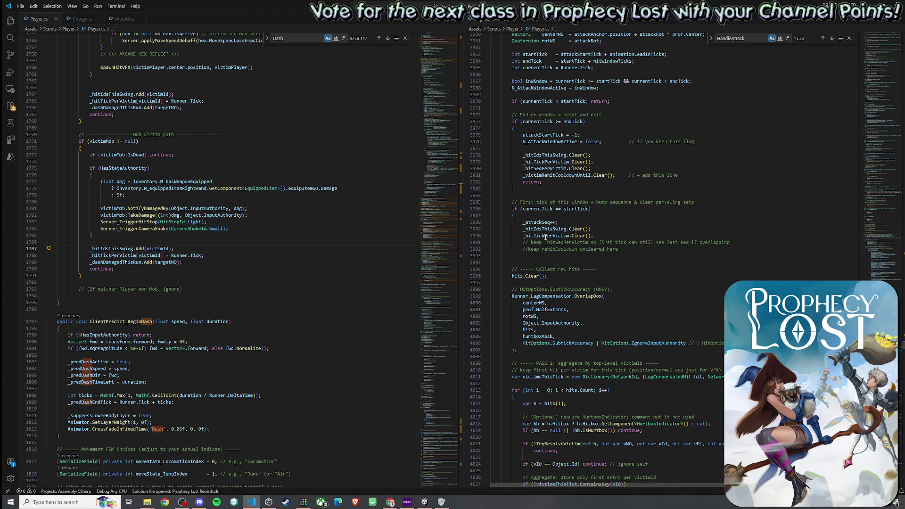
{"action": "scroll", "coordinate": [545, 238], "scroll_direction": "down", "scroll_amount": 10}
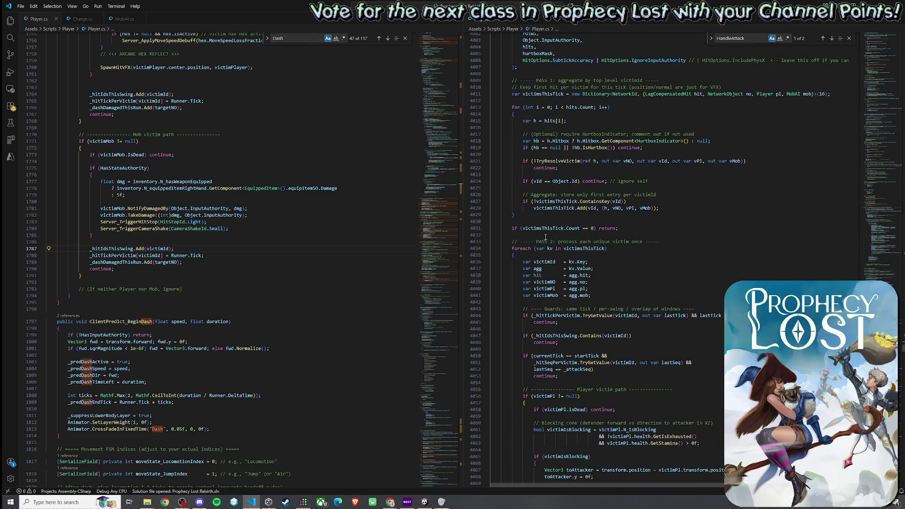
{"action": "scroll", "coordinate": [545, 238], "scroll_direction": "down", "scroll_amount": 5}
{"action": "scroll", "coordinate": [544, 237], "scroll_direction": "down", "scroll_amount": 5}
{"action": "scroll", "coordinate": [546, 237], "scroll_direction": "down", "scroll_amount": 5}
{"action": "scroll", "coordinate": [545, 239], "scroll_direction": "down", "scroll_amount": 4}
{"action": "scroll", "coordinate": [544, 239], "scroll_direction": "down", "scroll_amount": 4}
{"action": "scroll", "coordinate": [545, 238], "scroll_direction": "down", "scroll_amount": 4}
{"action": "scroll", "coordinate": [545, 239], "scroll_direction": "down", "scroll_amount": 4}
{"action": "scroll", "coordinate": [546, 238], "scroll_direction": "down", "scroll_amount": 3}
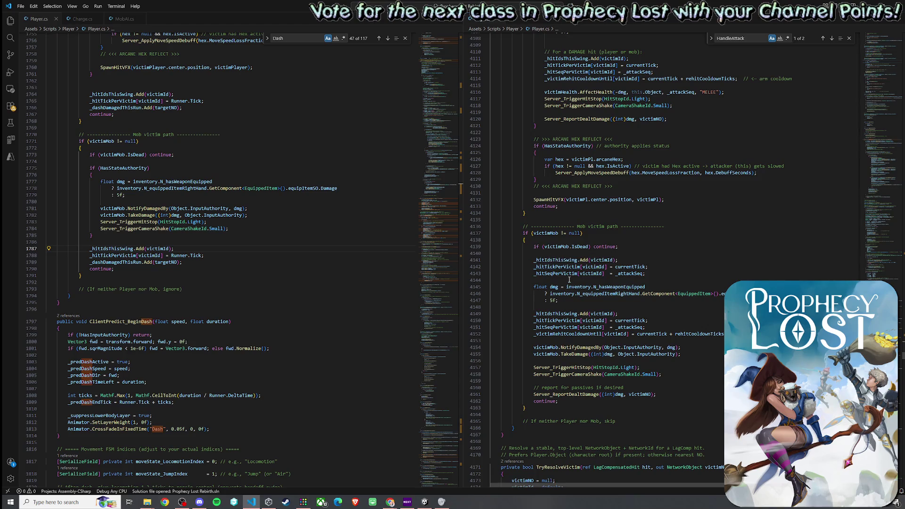
Copy the three hit-tracking lines (victimMob, _hitIdsThisSwing) from the melee mob path
{"action": "left_click", "coordinate": [556, 260]}
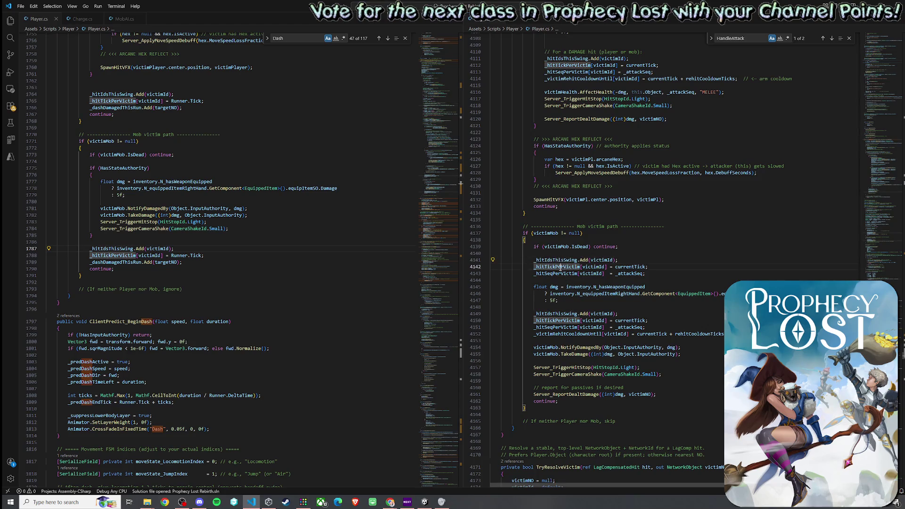
{"action": "left_click", "coordinate": [555, 246]}
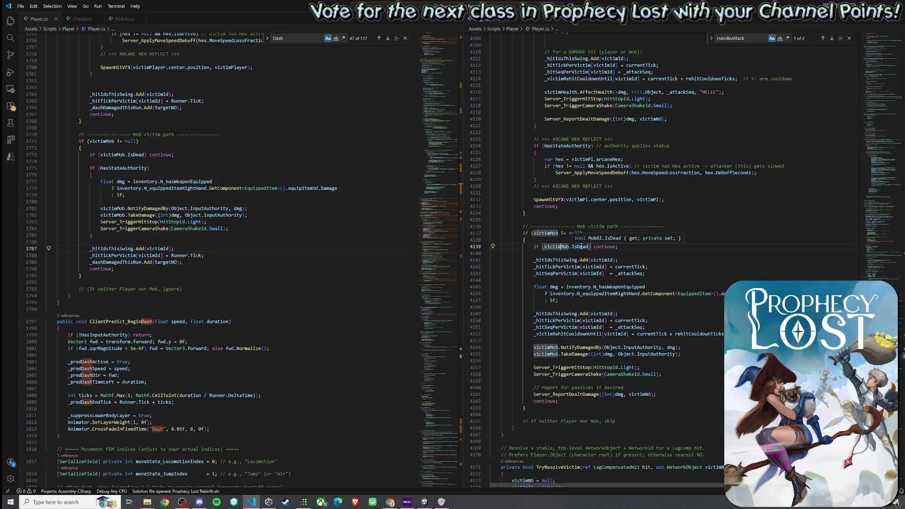
{"action": "left_click", "coordinate": [551, 261]}
{"action": "left_click_drag", "start_coordinate": [533, 259], "coordinate": [644, 275]}
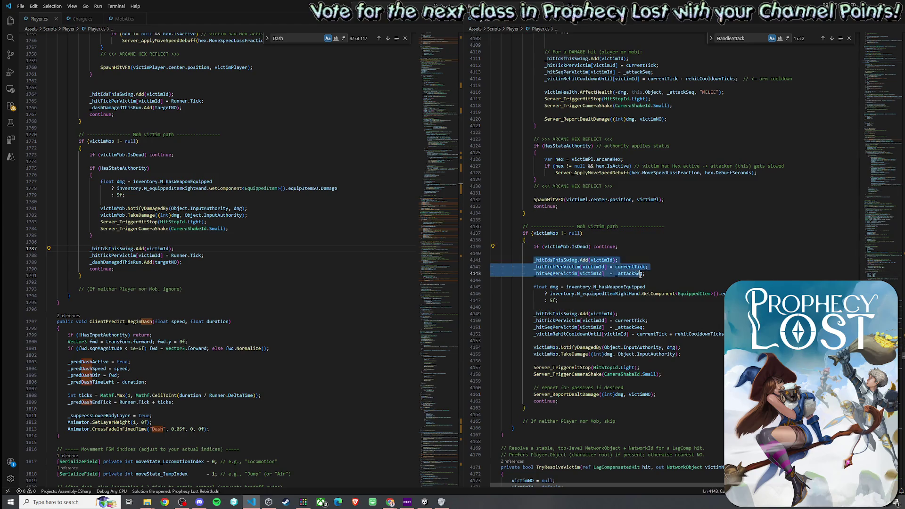
{"action": "right_click", "coordinate": [640, 276]}
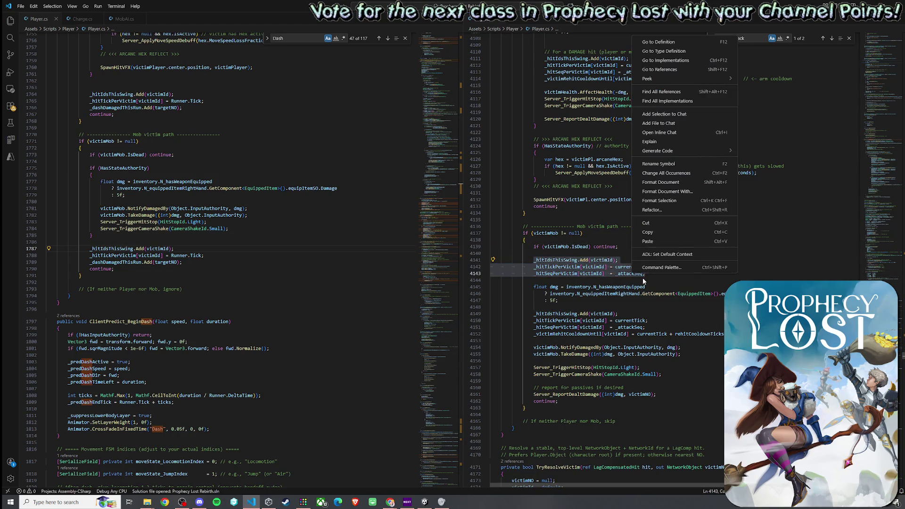
{"action": "left_click", "coordinate": [668, 232]}
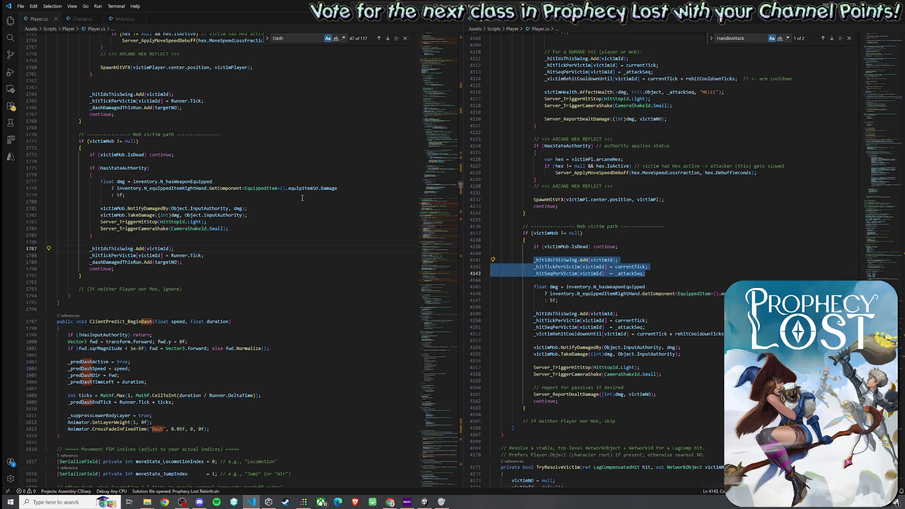
Paste the hit-tracking lines after line 1773 in the dash mob path, undo it and remove the comment line
{"action": "left_click", "coordinate": [204, 154]}
{"action": "key", "text": "Return"}
{"action": "key", "text": "Return"}
{"action": "key", "text": "ctrl+v"}
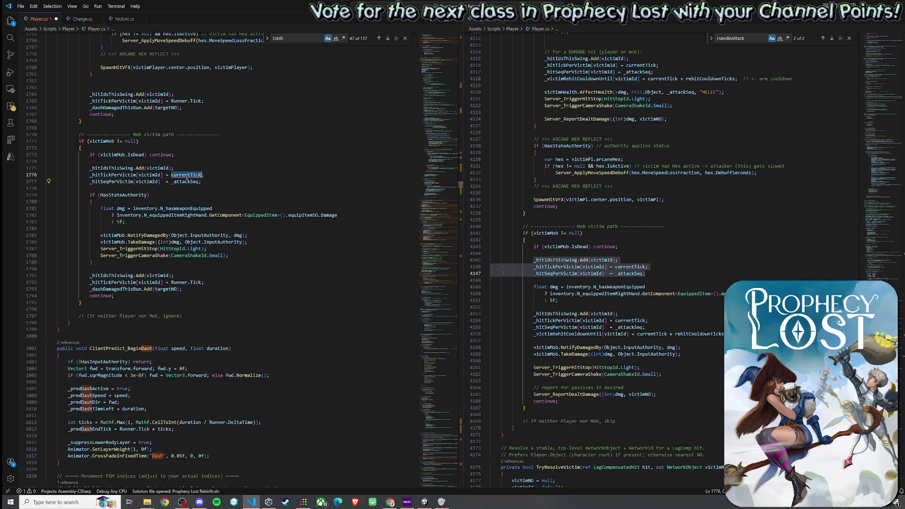
{"action": "key", "text": "Up"}
{"action": "key", "text": "Up"}
{"action": "key", "text": "ctrl+z"}
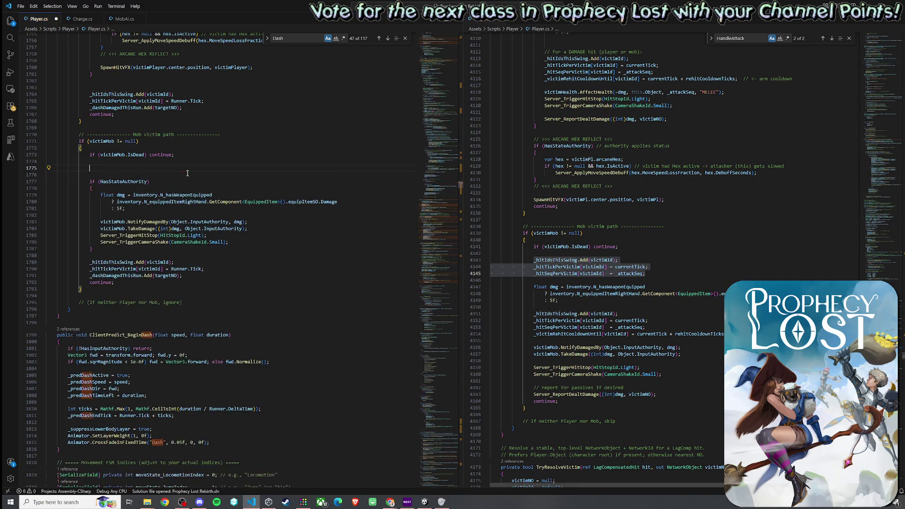
{"action": "scroll", "coordinate": [167, 191], "scroll_direction": "up", "scroll_amount": 3}
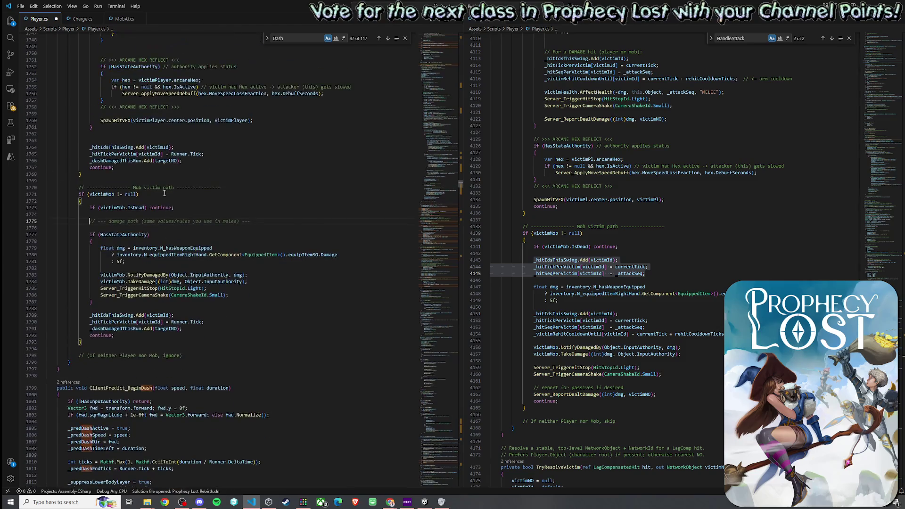
{"action": "key", "text": "ctrl+shift+l"}
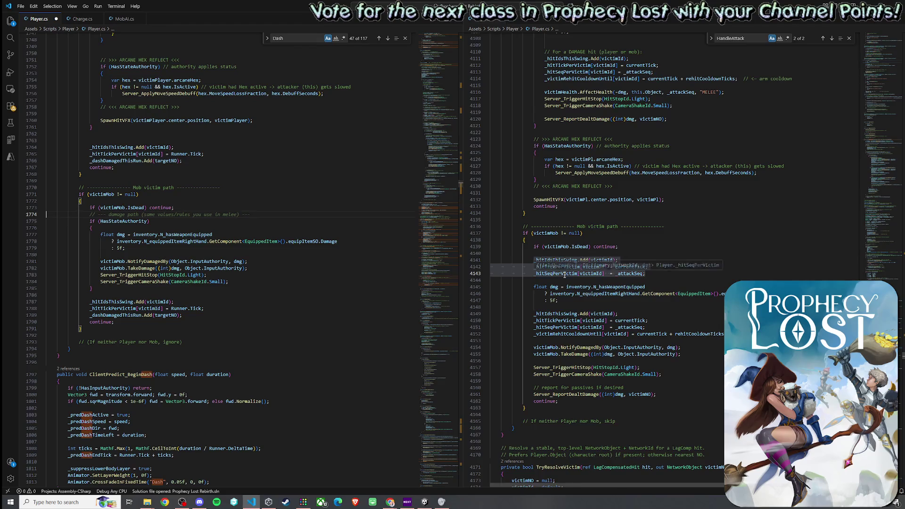
{"action": "scroll", "coordinate": [565, 274], "scroll_direction": "down", "scroll_amount": 2}
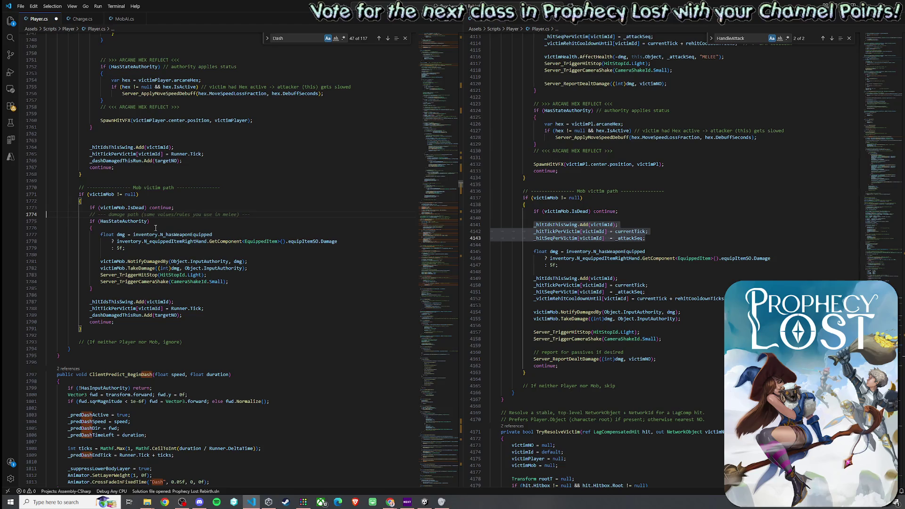
Remove the HasStateAuthority check and its braces, de-indenting the dash damage lines 1776–1783
{"action": "left_click_drag", "start_coordinate": [118, 231], "coordinate": [90, 220]}
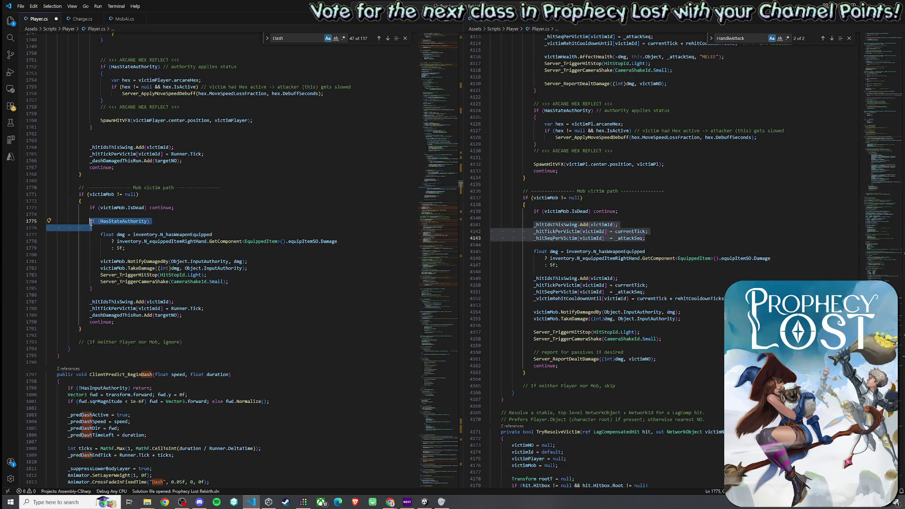
{"action": "key", "text": "Delete"}
{"action": "left_click", "coordinate": [98, 284]}
{"action": "key", "text": "BackSpace"}
{"action": "left_click_drag", "start_coordinate": [230, 275], "coordinate": [120, 225]}
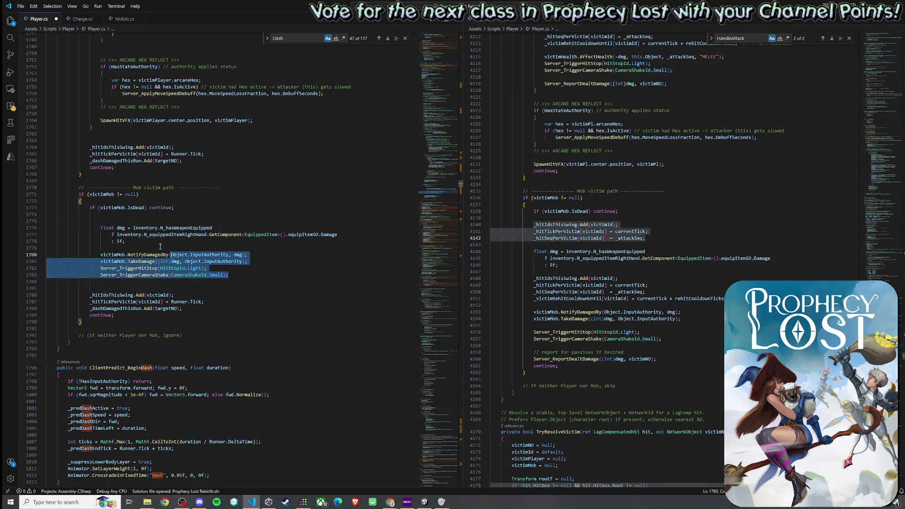
{"action": "key", "text": "shift+Tab"}
{"action": "left_click", "coordinate": [120, 221]}
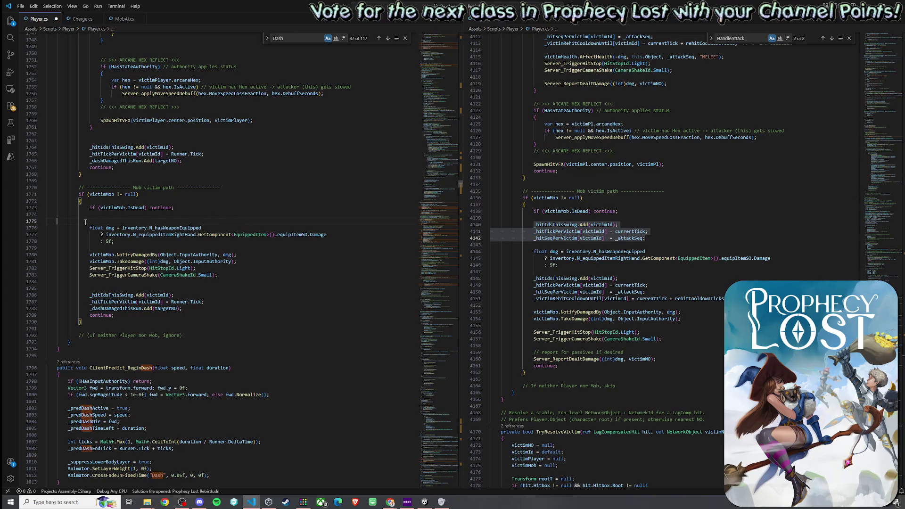
{"action": "key", "text": "BackSpace"}
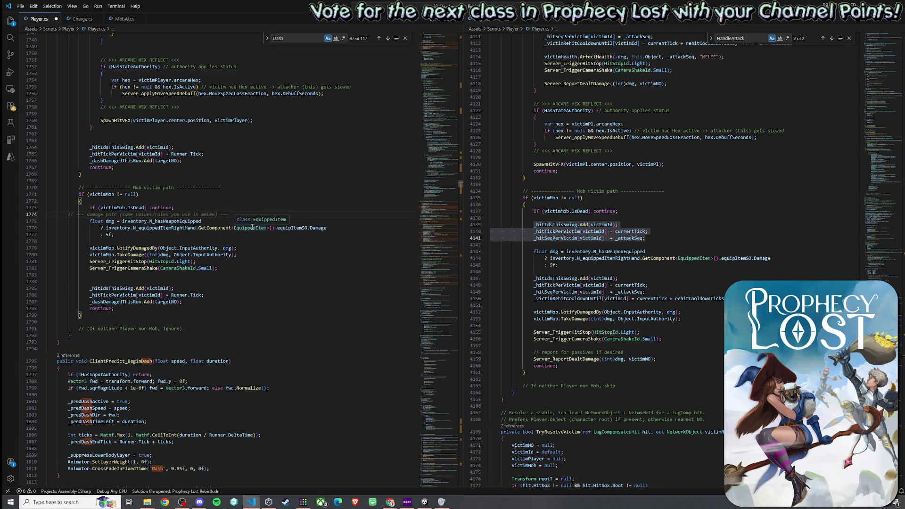
{"action": "scroll", "coordinate": [214, 231], "scroll_direction": "up", "scroll_amount": 8}
{"action": "scroll", "coordinate": [215, 240], "scroll_direction": "up", "scroll_amount": 8}
{"action": "scroll", "coordinate": [214, 247], "scroll_direction": "up", "scroll_amount": 8}
{"action": "scroll", "coordinate": [214, 247], "scroll_direction": "up", "scroll_amount": 3}
{"action": "scroll", "coordinate": [214, 248], "scroll_direction": "up", "scroll_amount": 3}
{"action": "scroll", "coordinate": [214, 247], "scroll_direction": "up", "scroll_amount": 3}
{"action": "scroll", "coordinate": [214, 248], "scroll_direction": "up", "scroll_amount": 2}
{"action": "scroll", "coordinate": [214, 248], "scroll_direction": "down", "scroll_amount": 12}
{"action": "scroll", "coordinate": [215, 248], "scroll_direction": "down", "scroll_amount": 12}
{"action": "scroll", "coordinate": [211, 248], "scroll_direction": "down", "scroll_amount": 12}
{"action": "scroll", "coordinate": [210, 247], "scroll_direction": "down", "scroll_amount": 10}
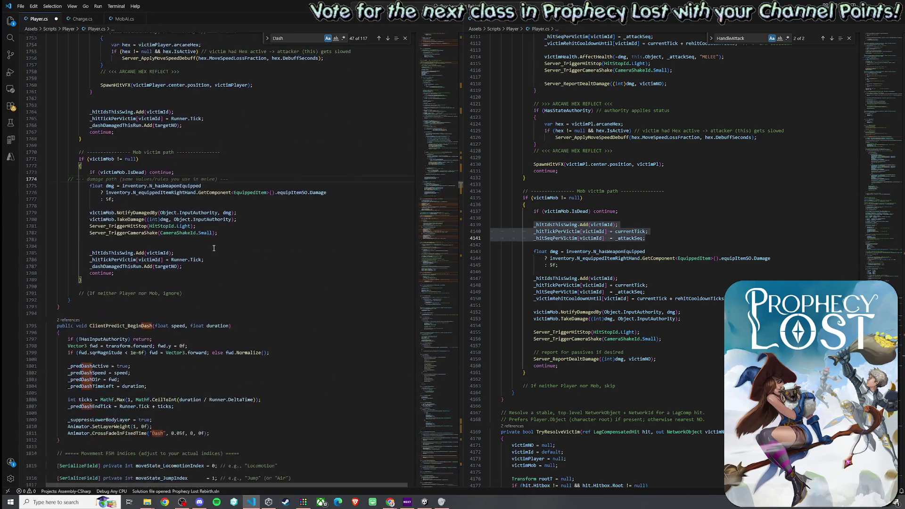
Inspect how dmg feeds NotifyDamagedBy and peek at the Charge.cs script before returning to Player.cs
{"action": "left_click", "coordinate": [112, 187]}
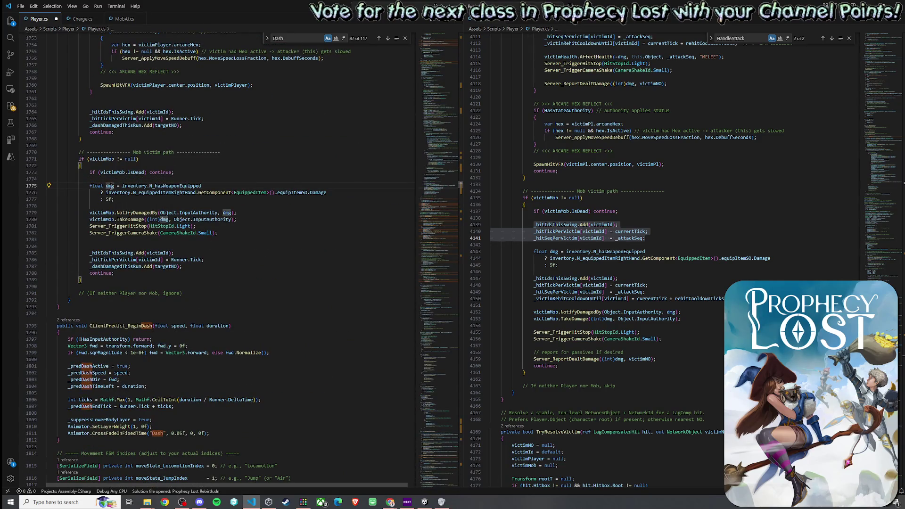
{"action": "left_click", "coordinate": [227, 213]}
{"action": "left_click", "coordinate": [82, 19]}
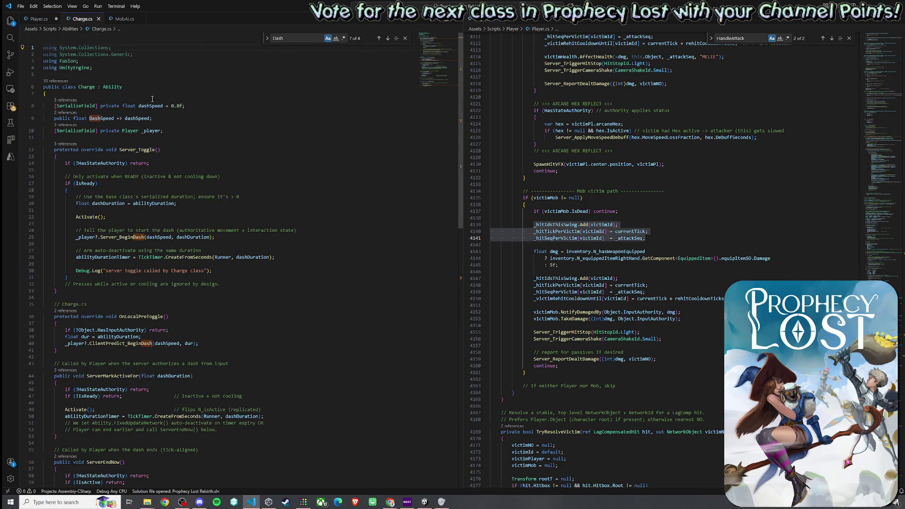
{"action": "mouse_move", "coordinate": [151, 131]}
{"action": "left_click", "coordinate": [39, 19]}
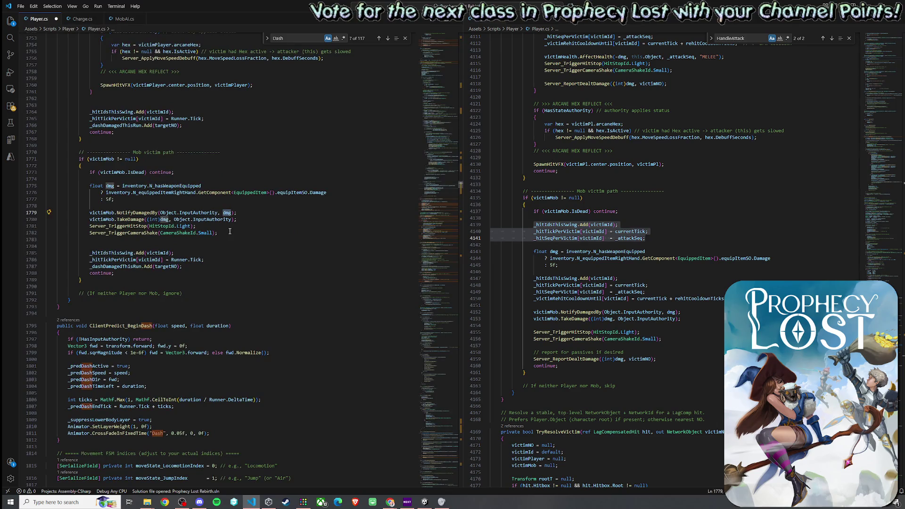
Check the weapon Damage value behind dmg and its use as the NotifyDamagedBy argument
{"action": "left_click", "coordinate": [157, 192]}
{"action": "left_click", "coordinate": [330, 192]}
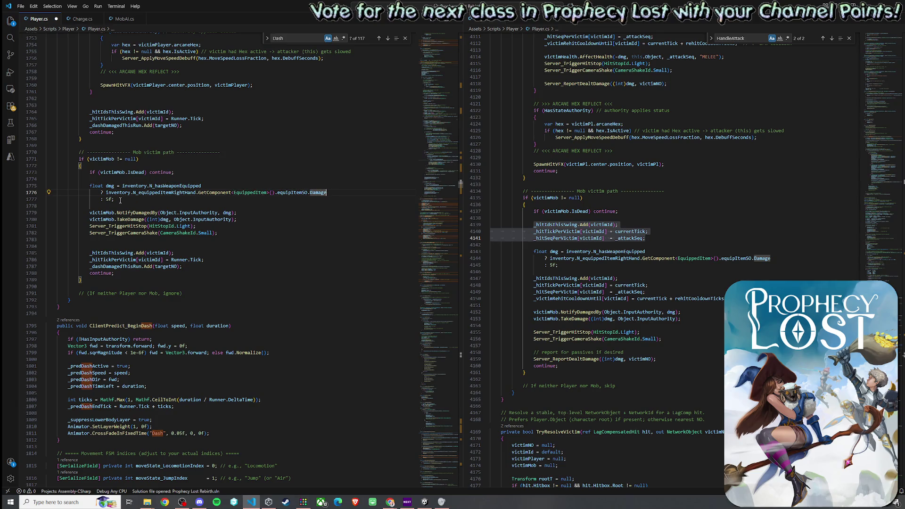
{"action": "left_click", "coordinate": [231, 212]}
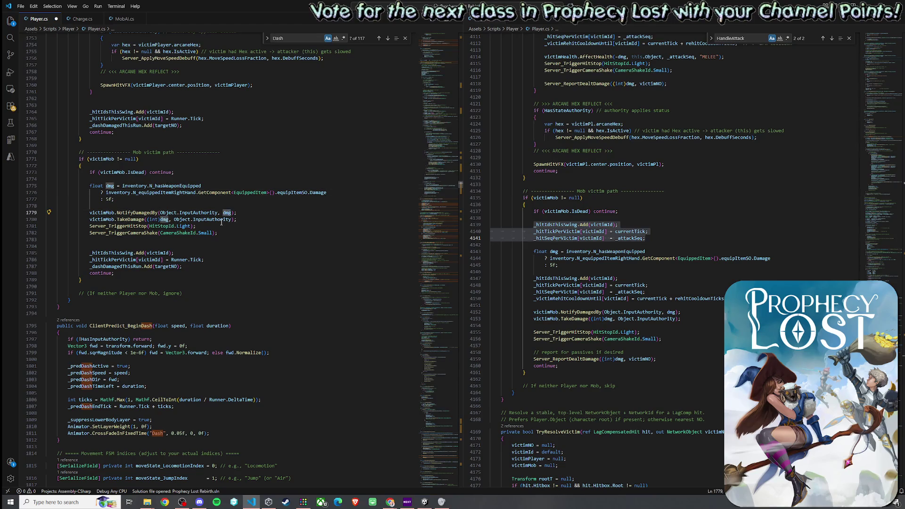
{"action": "type", "text": "DASH"}
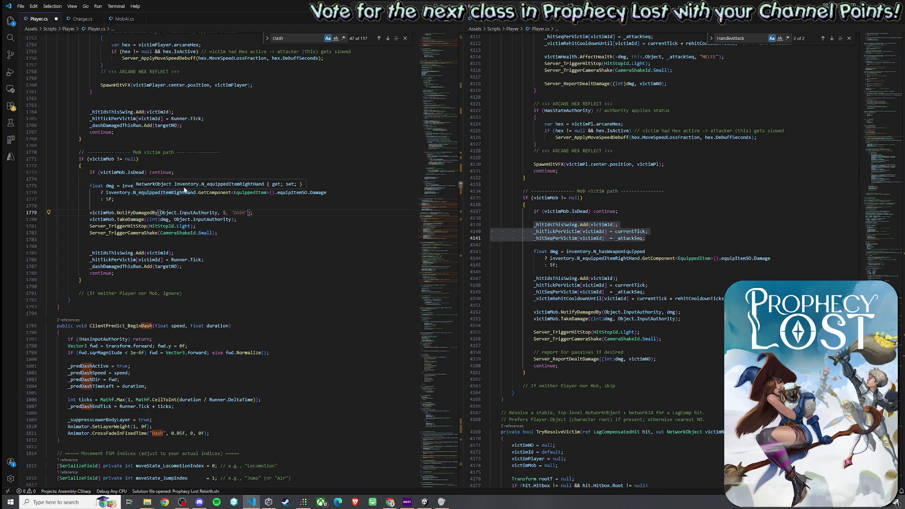
Replace the NotifyDamagedBy damage argument with dashDamage and check what it refers to
{"action": "key", "text": "BackSpace"}
{"action": "type", "text": "dmg"}
{"action": "scroll", "coordinate": [168, 192], "scroll_direction": "up", "scroll_amount": 1}
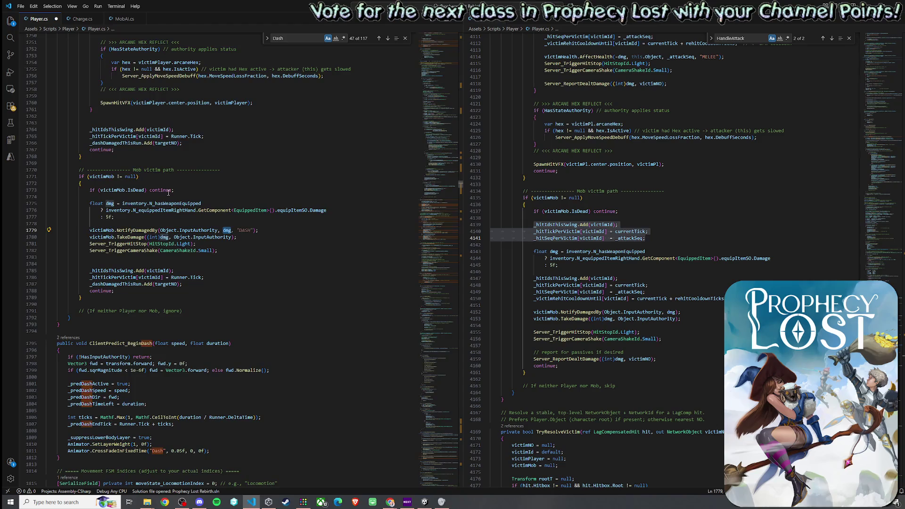
{"action": "key", "text": "BackSpace"}
{"action": "key", "text": "BackSpace"}
{"action": "key", "text": "BackSpace"}
{"action": "type", "text": "dashDamage"}
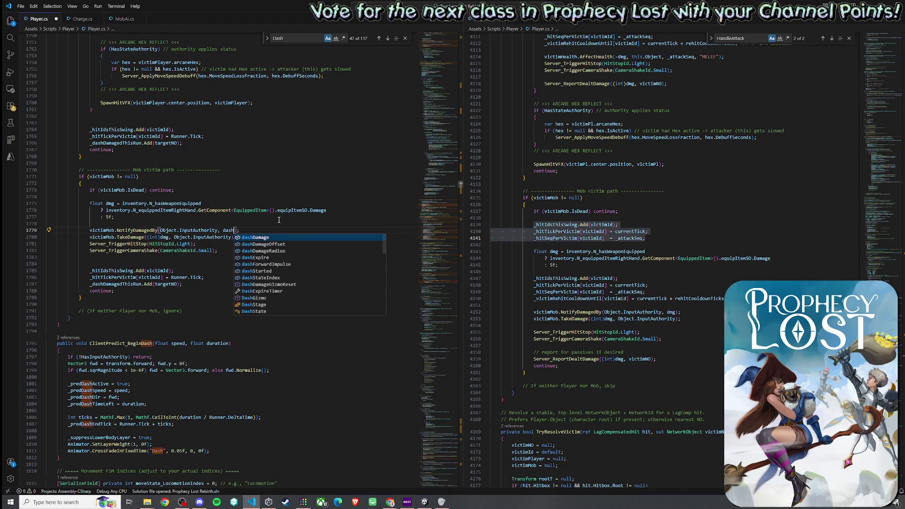
{"action": "left_click", "coordinate": [247, 231]}
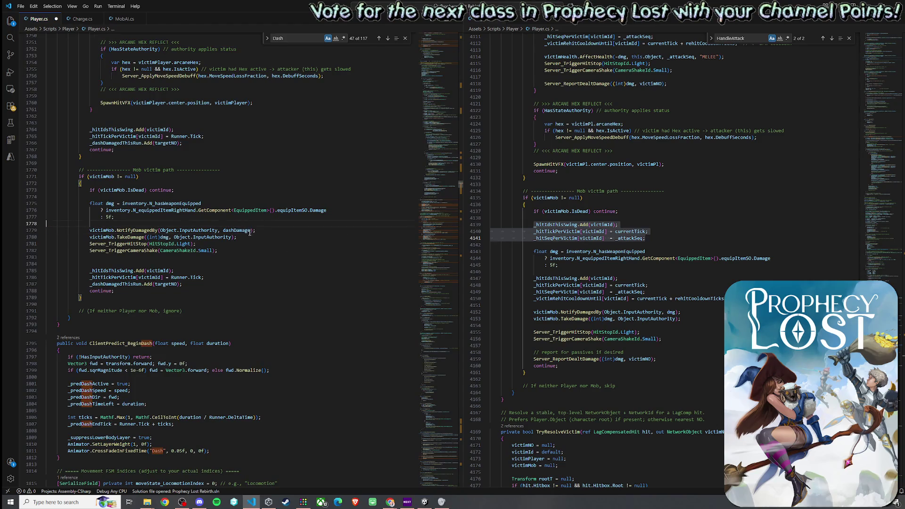
{"action": "double_click", "coordinate": [243, 231]}
{"action": "left_click", "coordinate": [230, 198]}
{"action": "left_click", "coordinate": [234, 231]}
{"action": "mouse_move", "coordinate": [189, 231]}
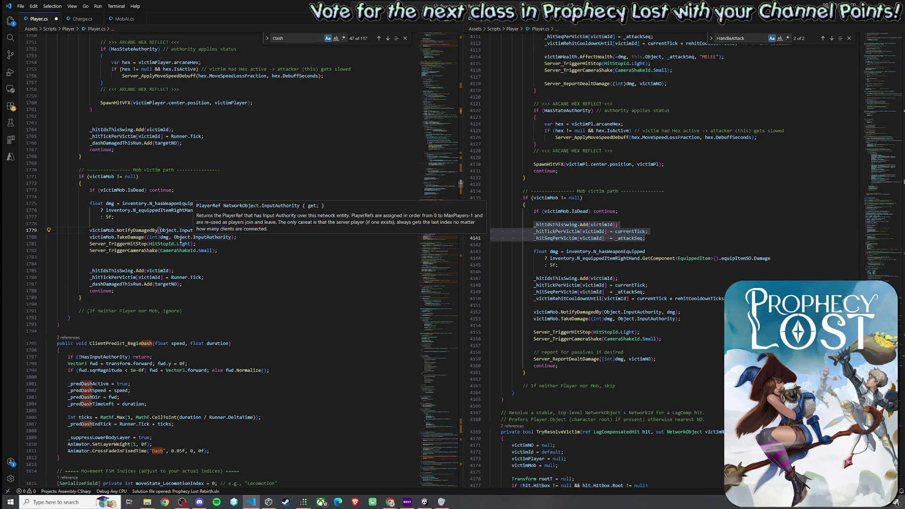
{"action": "double_click", "coordinate": [237, 230]}
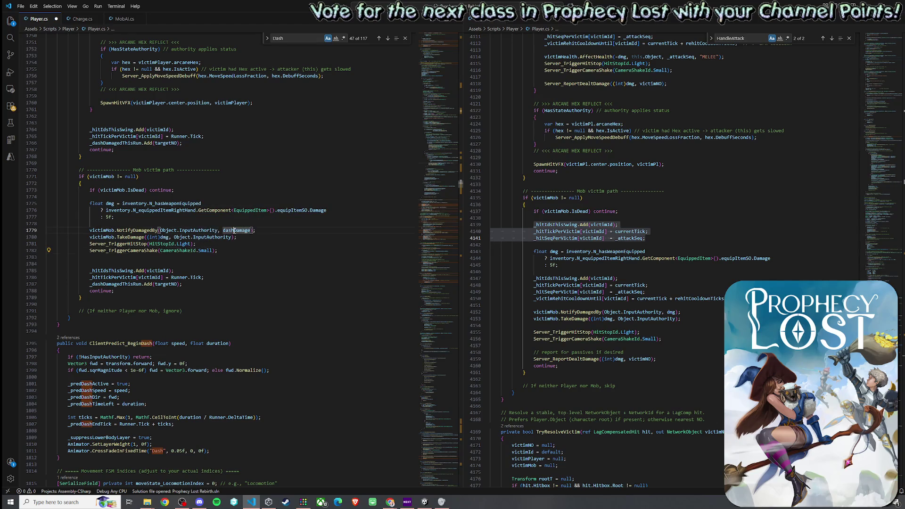
Put dashDamage into the TakeDamage call and delete the old weapon-based dmg calculation lines
{"action": "double_click", "coordinate": [166, 237]}
{"action": "key", "text": "ctrl+v"}
{"action": "left_click", "coordinate": [251, 216]}
{"action": "left_click_drag", "start_coordinate": [156, 224], "coordinate": [48, 198]}
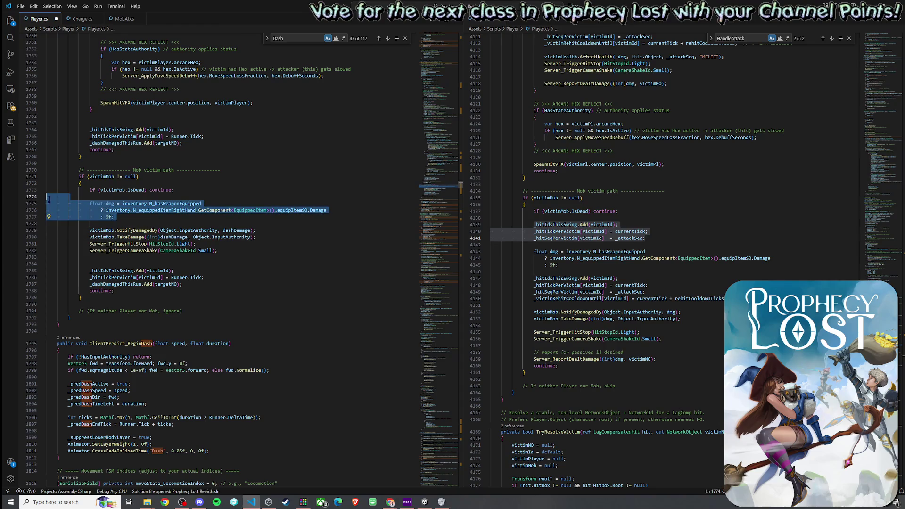
{"action": "key", "text": "Delete"}
Review the TakeDamage line, then look at the melee path's camera shake and ReportDealtDamage calls
{"action": "left_click", "coordinate": [146, 209]}
{"action": "key", "text": "ctrl+Right"}
{"action": "key", "text": "ctrl+Left"}
{"action": "key", "text": "ctrl+Right"}
{"action": "key", "text": "ctrl+Left"}
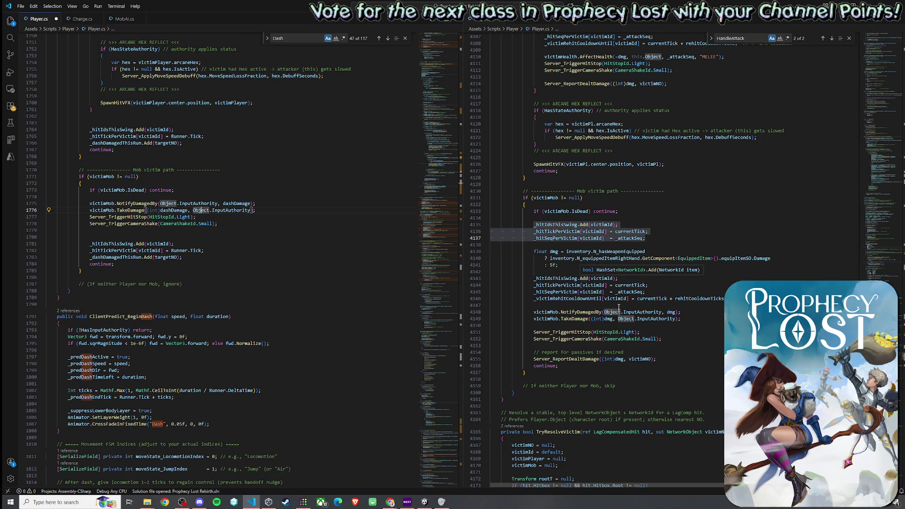
{"action": "mouse_move", "coordinate": [563, 332]}
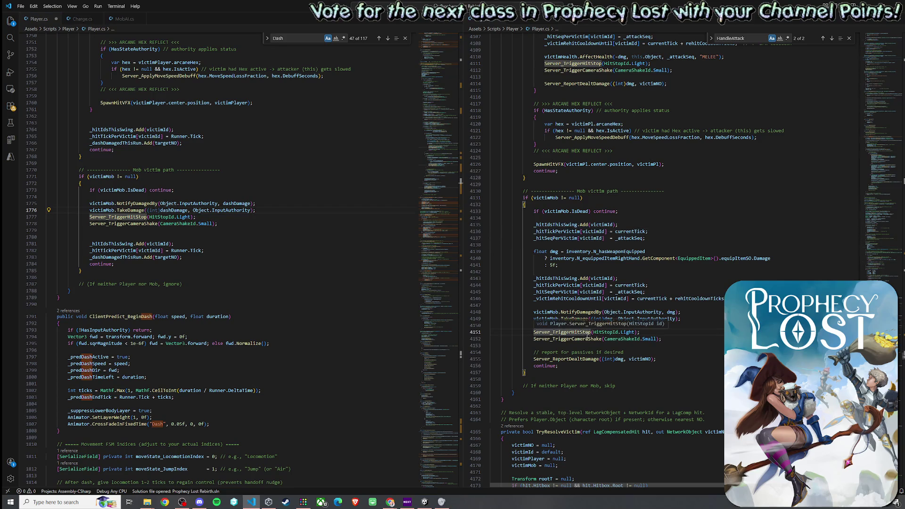
{"action": "left_click", "coordinate": [587, 339]}
{"action": "left_click", "coordinate": [591, 358]}
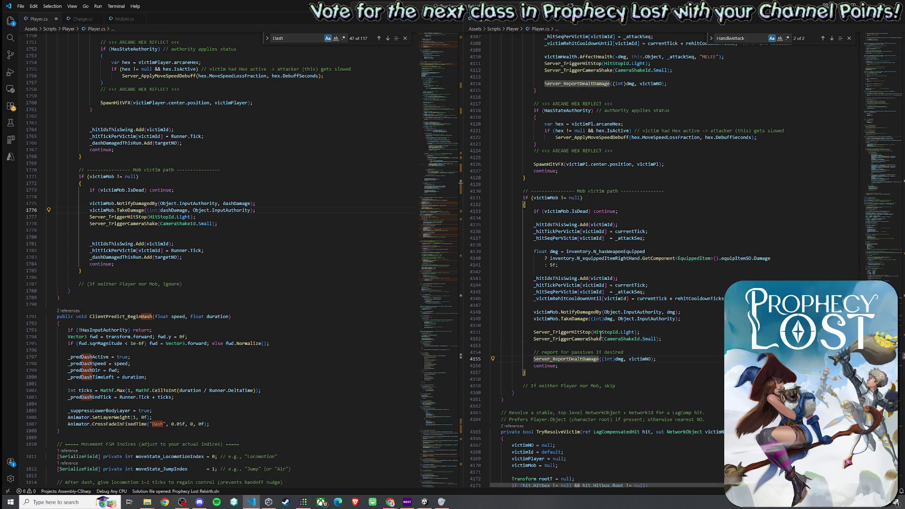
{"action": "mouse_move", "coordinate": [565, 358]}
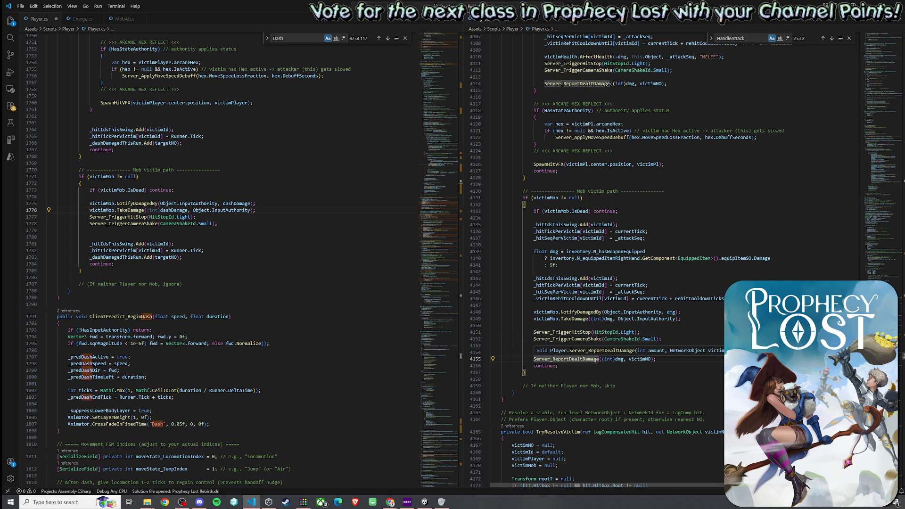
Copy the melee Server_ReportDealtDamage line and paste it after the dash bookkeeping lines
{"action": "left_click_drag", "start_coordinate": [656, 359], "coordinate": [535, 359]}
{"action": "key", "text": "ctrl+c"}
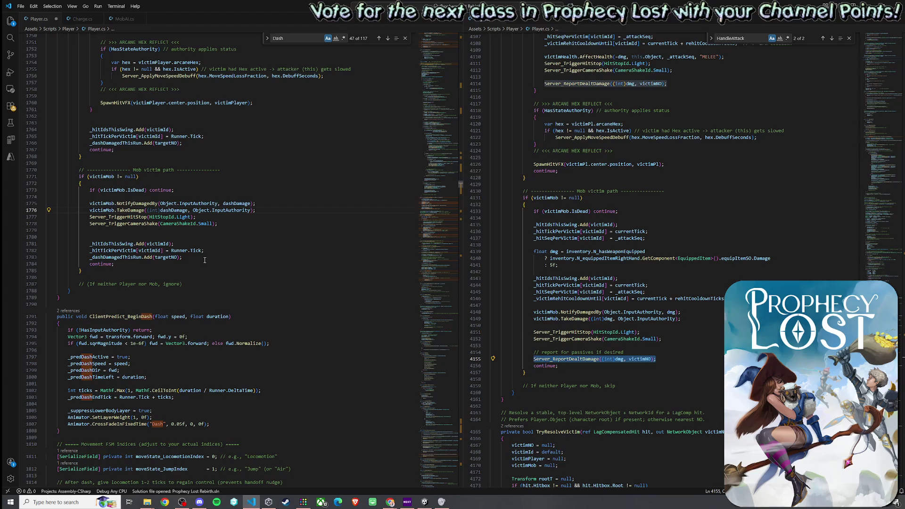
{"action": "left_click", "coordinate": [199, 258]}
{"action": "key", "text": "Return"}
{"action": "key", "text": "Return"}
{"action": "key", "text": "ctrl+v"}
Change the pasted report call's dmg argument to dashDamage
{"action": "double_click", "coordinate": [175, 272]}
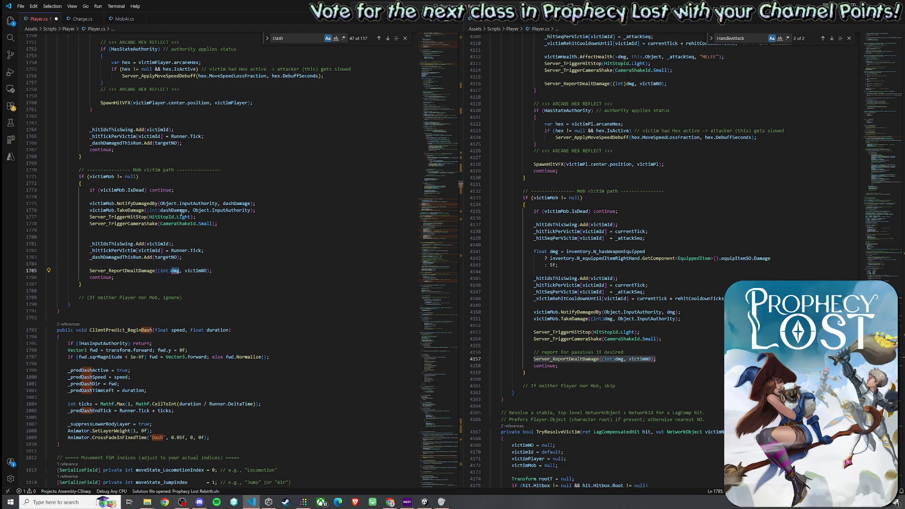
{"action": "double_click", "coordinate": [182, 213]}
{"action": "key", "text": "ctrl+c"}
{"action": "double_click", "coordinate": [175, 270]}
{"action": "key", "text": "ctrl+v"}
{"action": "left_click", "coordinate": [155, 271]}
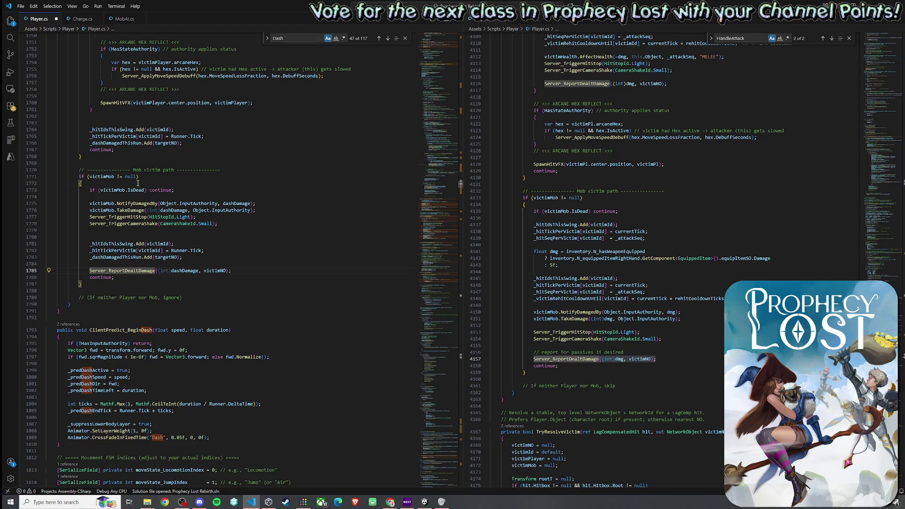
Begin a Debug.Log line at the top of the dash mob-hit block and switch over to Unity
{"action": "left_click", "coordinate": [141, 185]}
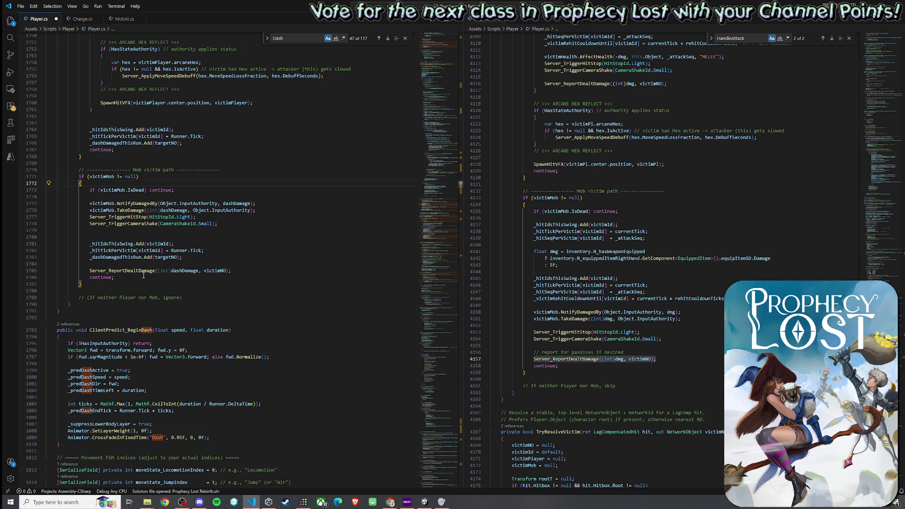
{"action": "key", "text": "Return"}
{"action": "type", "text": "DeadState."}
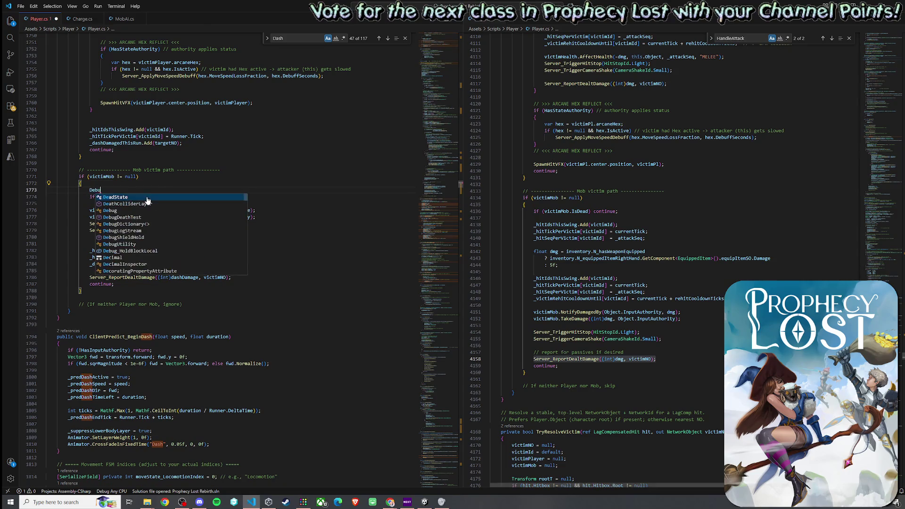
{"action": "key", "text": "ctrl+BackSpace"}
{"action": "key", "text": "ctrl+BackSpace"}
{"action": "type", "text": "Deb"}
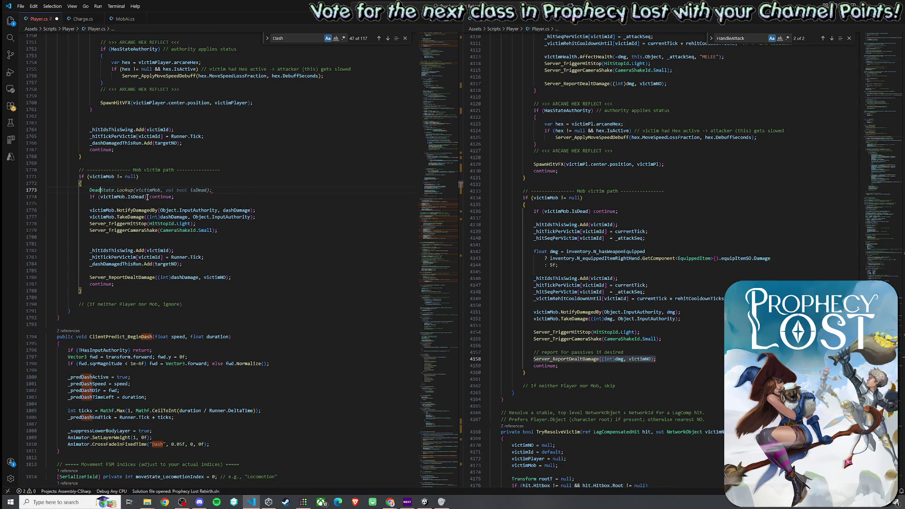
{"action": "type", "text": "ug.Log"}
{"action": "key", "text": "alt+Tab"}
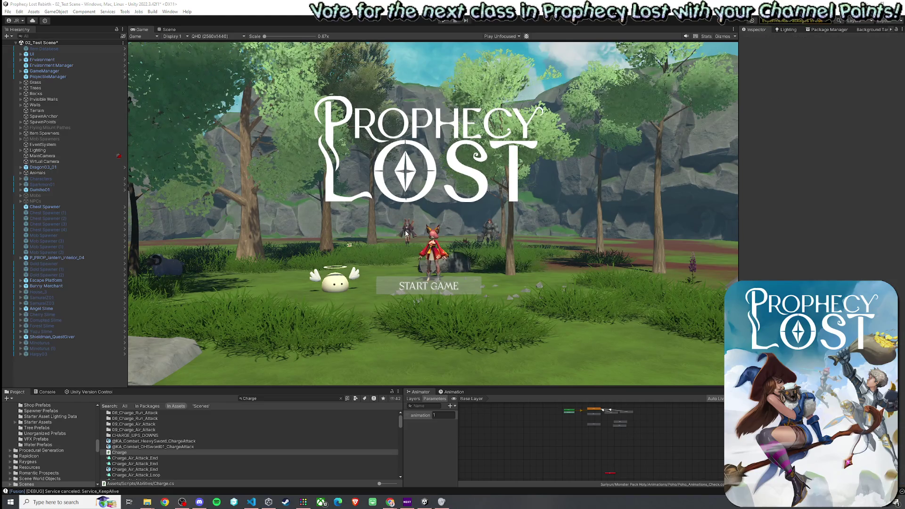
Enter Play mode in the editor after dismissing the File menu
{"action": "left_click", "coordinate": [8, 11]}
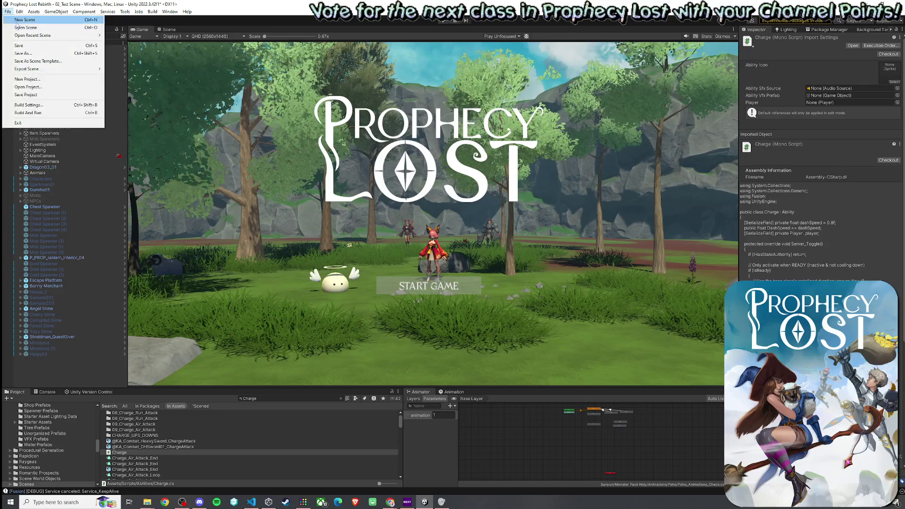
{"action": "left_click", "coordinate": [235, 35]}
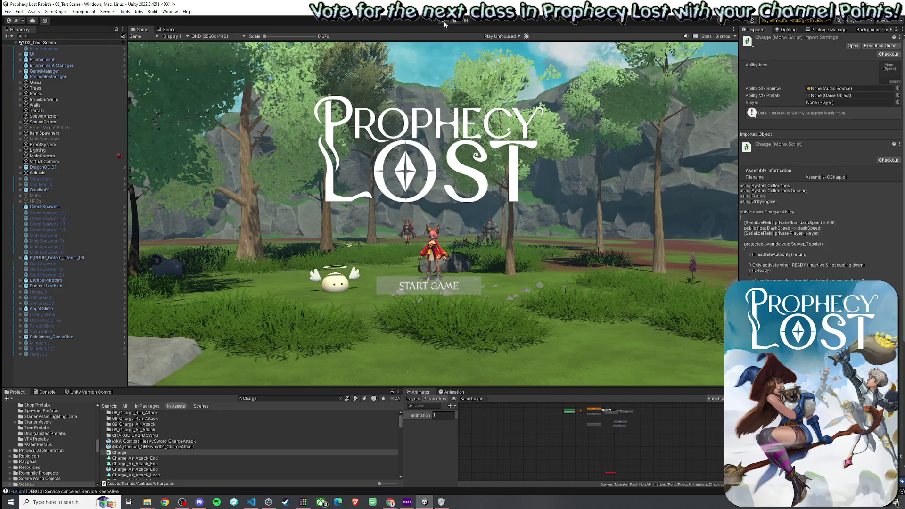
{"action": "left_click", "coordinate": [443, 21]}
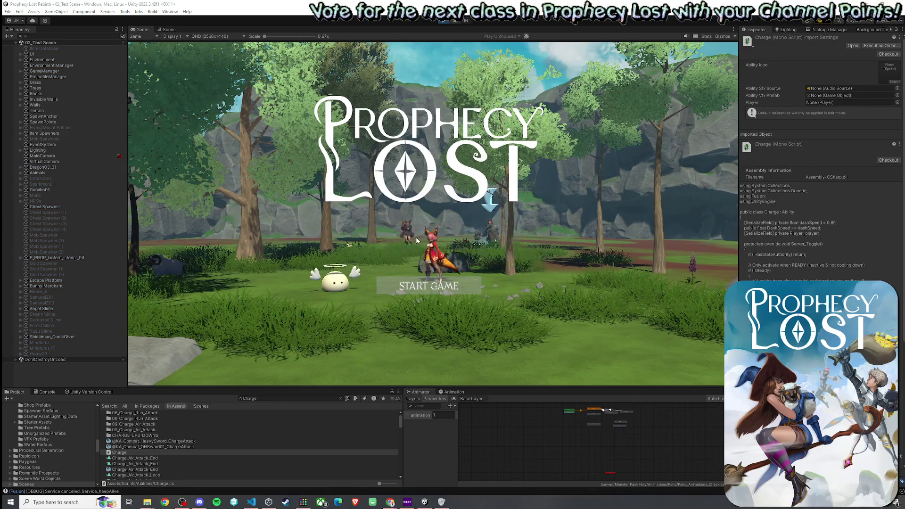
Go from the title screen through the destination map into a Fanglan test match
{"action": "left_click", "coordinate": [432, 284]}
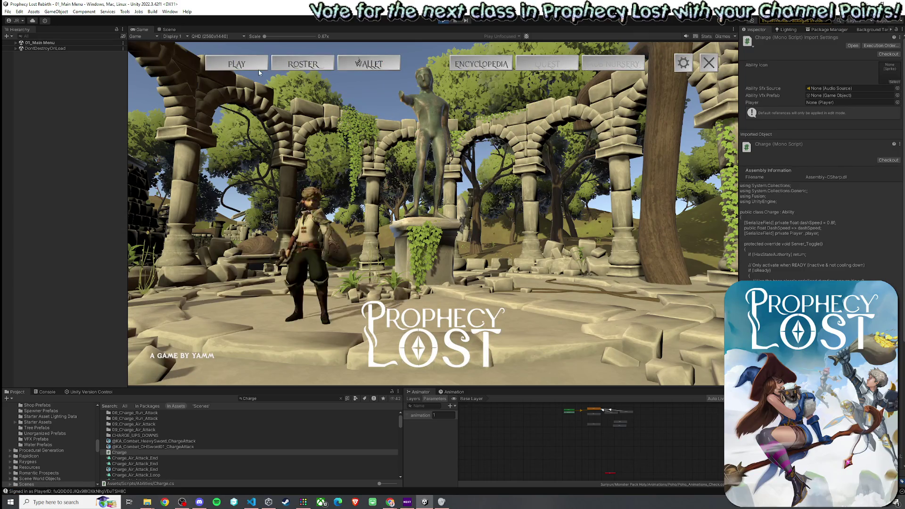
{"action": "left_click", "coordinate": [259, 70]}
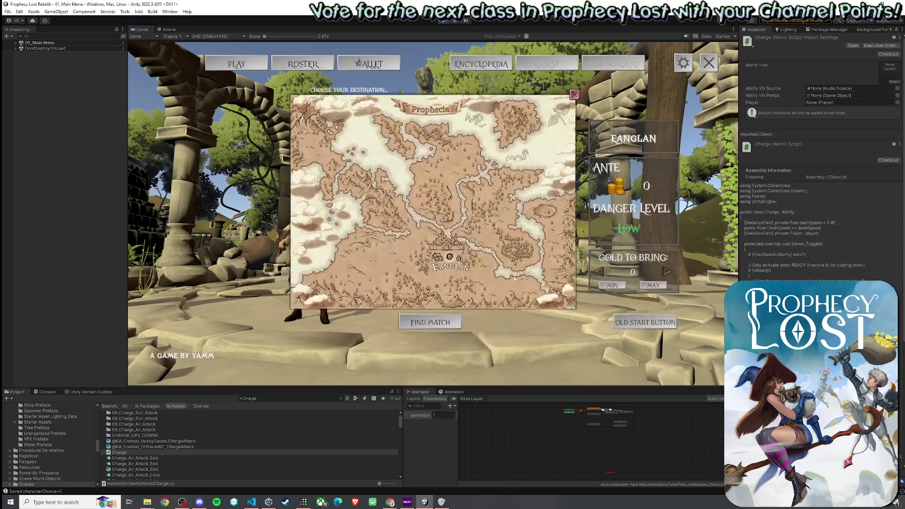
{"action": "left_click", "coordinate": [506, 267]}
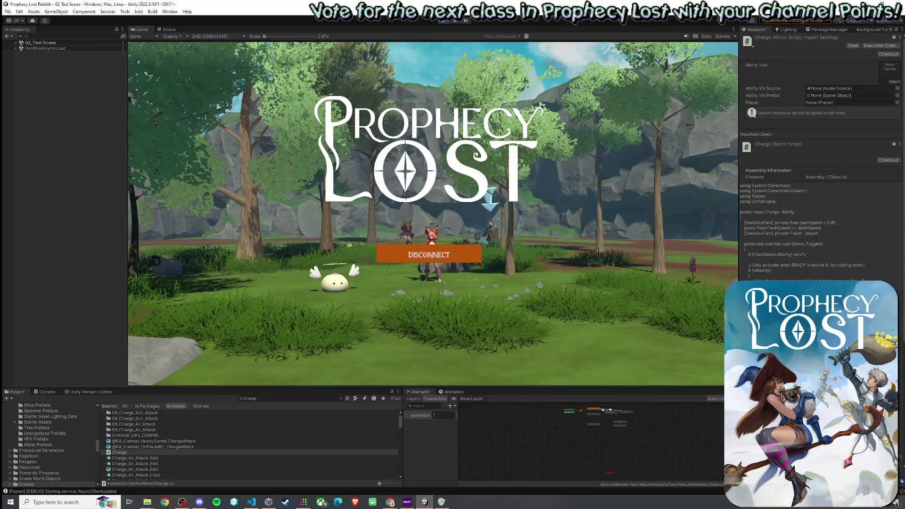
Move the character forward, dash with E and raise the shield with Q
{"action": "key", "text": "w"}
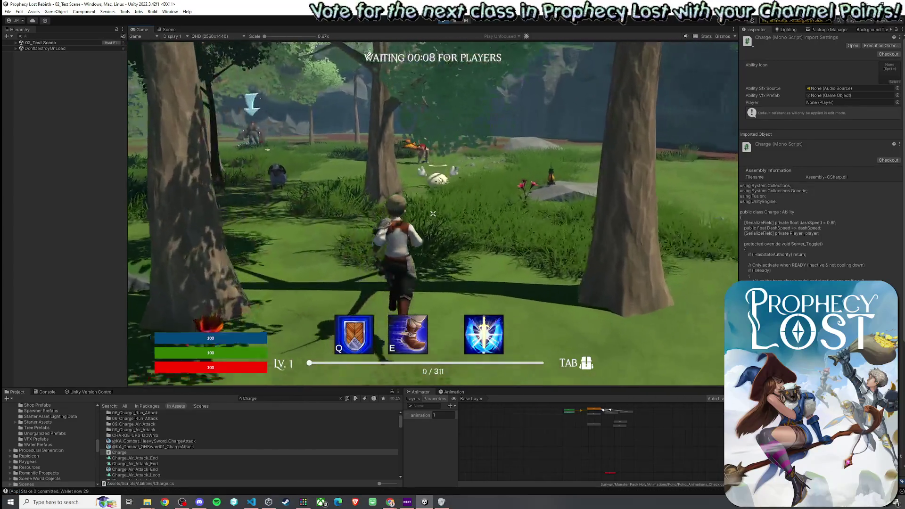
{"action": "key", "text": "e"}
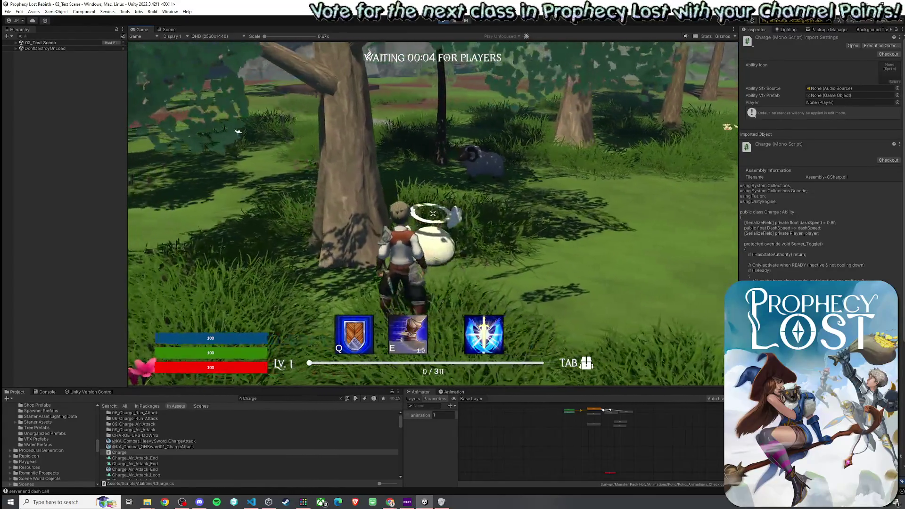
{"action": "key", "text": "q"}
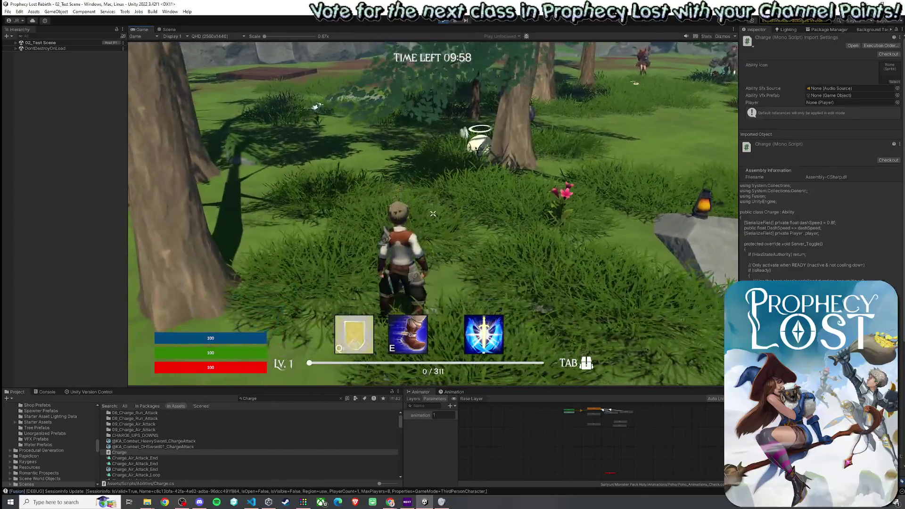
Bring up the Console log and enlarge its panel
{"action": "left_click", "coordinate": [152, 446]}
{"action": "left_click", "coordinate": [47, 392]}
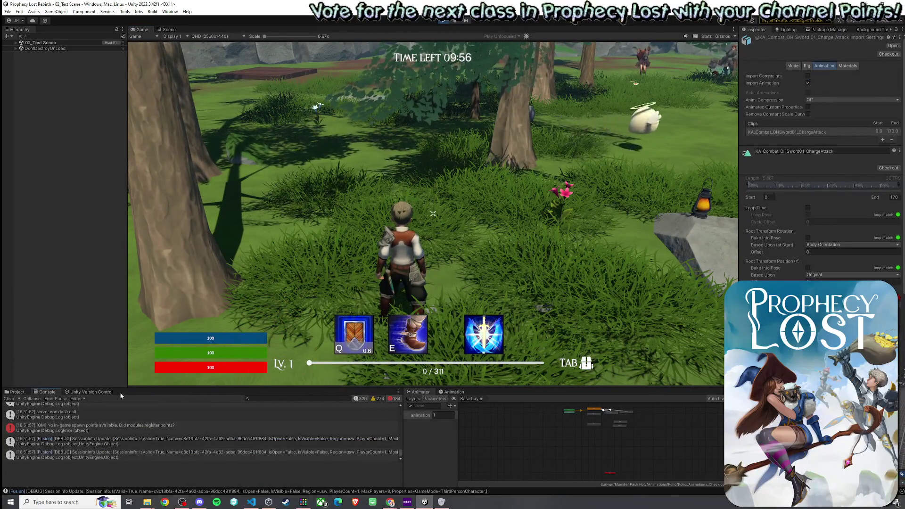
{"action": "left_click_drag", "start_coordinate": [125, 388], "coordinate": [162, 124]}
Filter the Console for 'cool', editing the term, which leaves no matching messages
{"action": "left_click", "coordinate": [263, 133]}
{"action": "type", "text": "cool"}
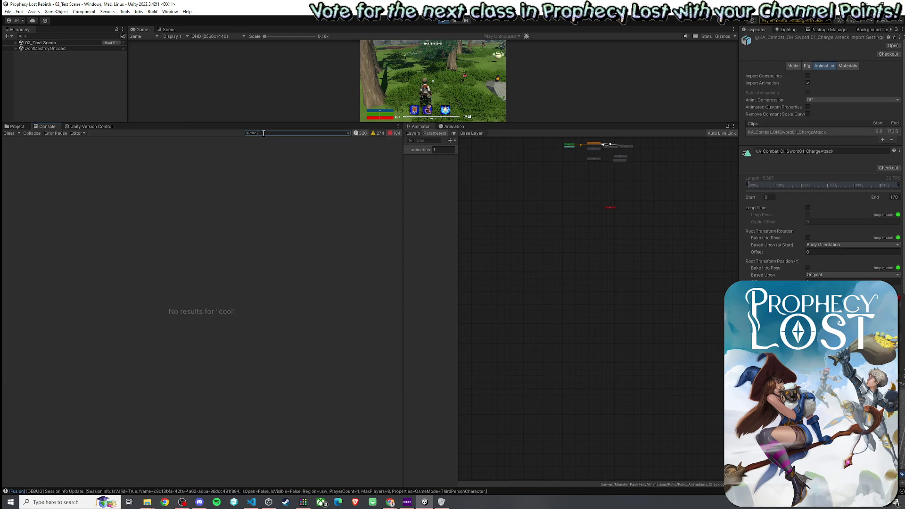
{"action": "key", "text": "BackSpace"}
{"action": "key", "text": "BackSpace"}
{"action": "key", "text": "BackSpace"}
{"action": "type", "text": "coo"}
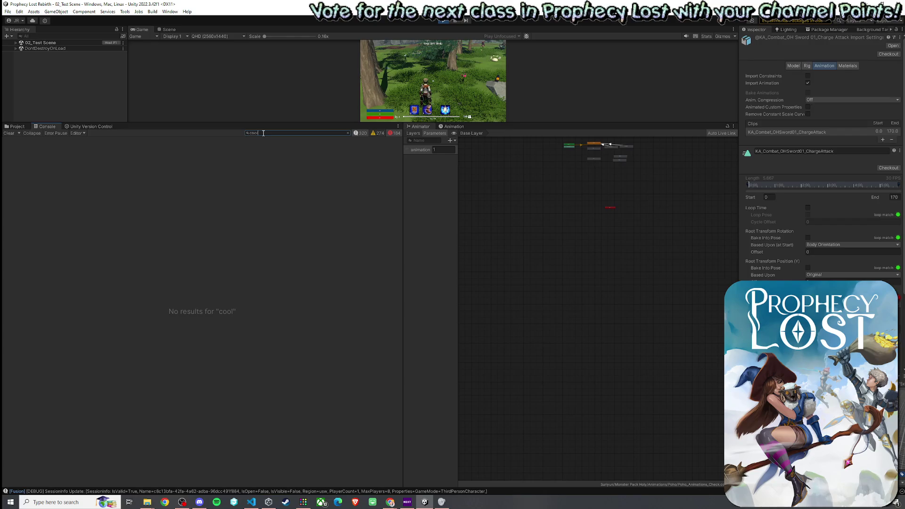
{"action": "key", "text": "BackSpace"}
{"action": "key", "text": "BackSpace"}
{"action": "key", "text": "BackSpace"}
{"action": "type", "text": "du"}
{"action": "key", "text": "BackSpace"}
{"action": "key", "text": "BackSpace"}
{"action": "type", "text": "cool"}
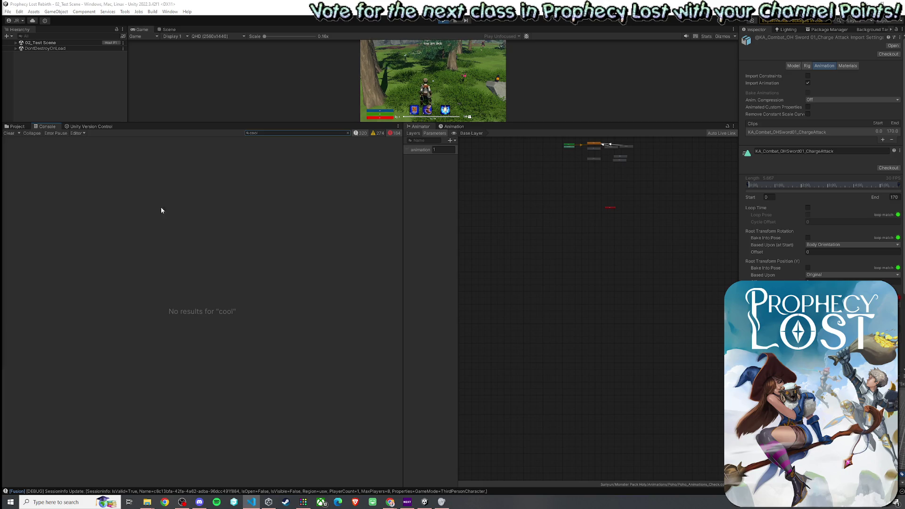
Enlarge the Game view over the console and walk the character toward the slime
{"action": "left_click", "coordinate": [205, 122]}
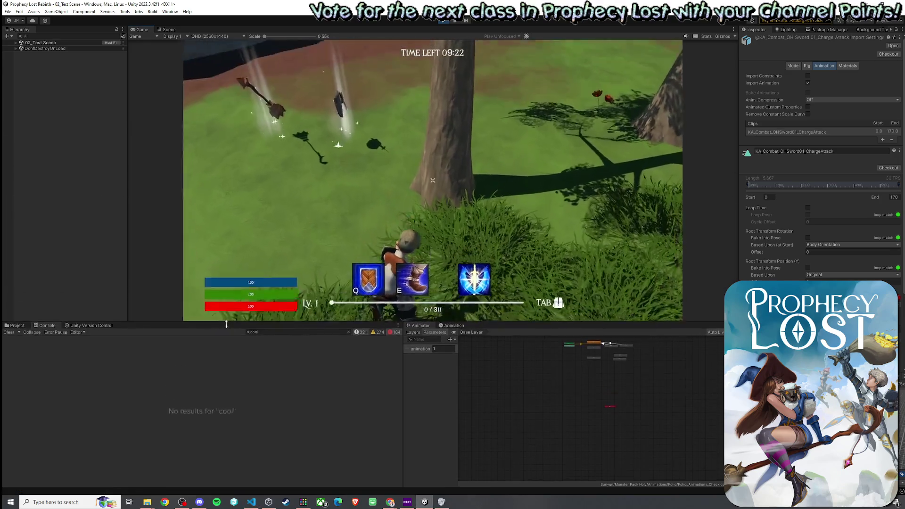
{"action": "left_click_drag", "start_coordinate": [205, 121], "coordinate": [212, 347]}
{"action": "key", "text": "w"}
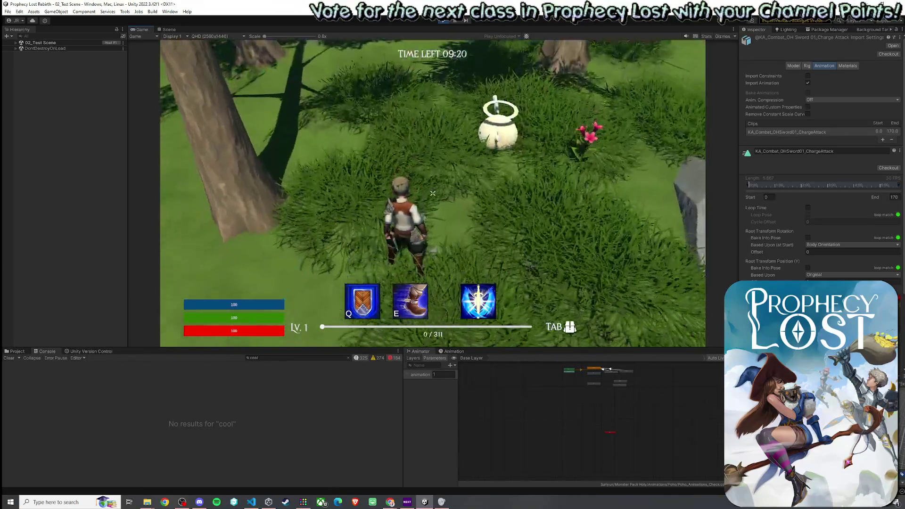
{"action": "key", "text": "super"}
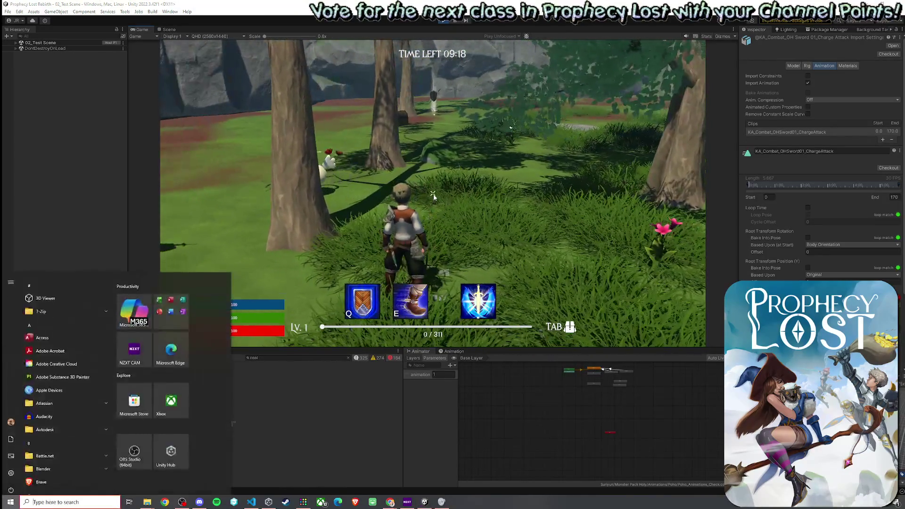
Expand 02_Test Scene, select Angel Slime to show its children, and go to the Scene view
{"action": "left_click", "coordinate": [21, 43]}
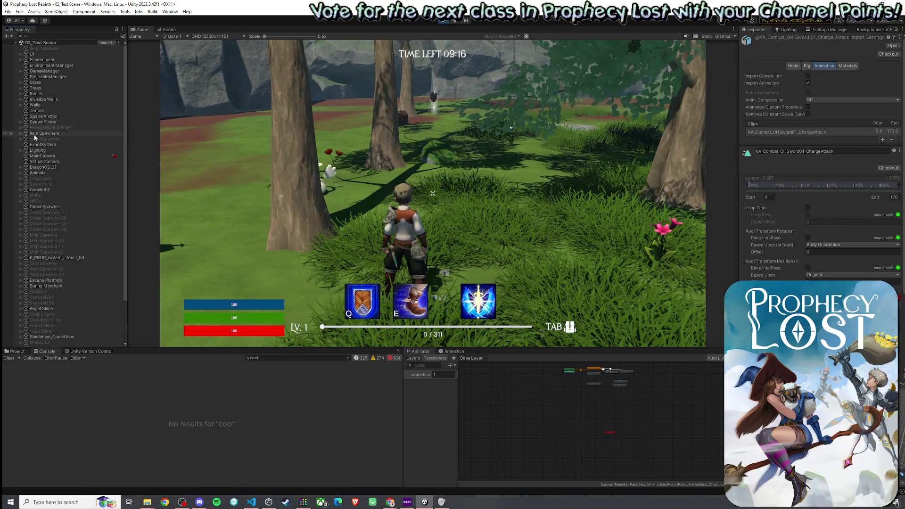
{"action": "scroll", "coordinate": [32, 272], "scroll_direction": "down", "scroll_amount": 2}
{"action": "scroll", "coordinate": [31, 273], "scroll_direction": "down", "scroll_amount": 2}
{"action": "left_click", "coordinate": [22, 259]}
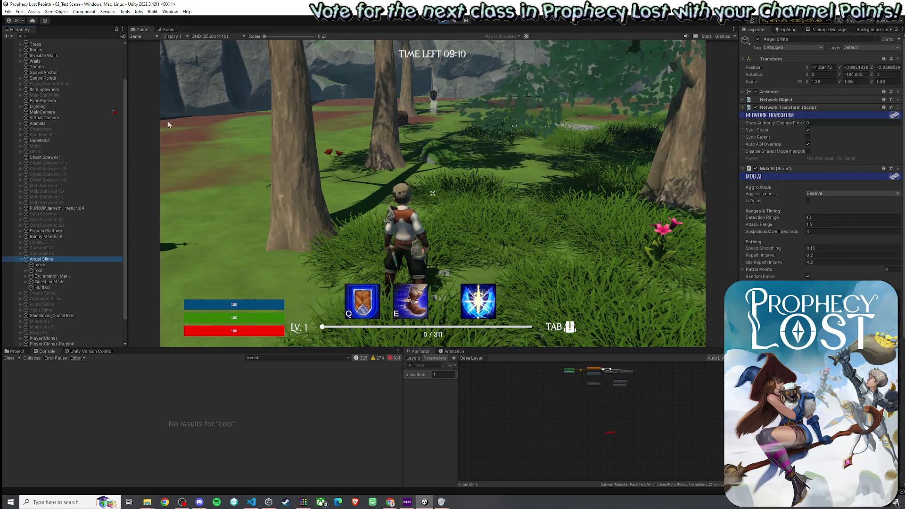
{"action": "left_click", "coordinate": [168, 29]}
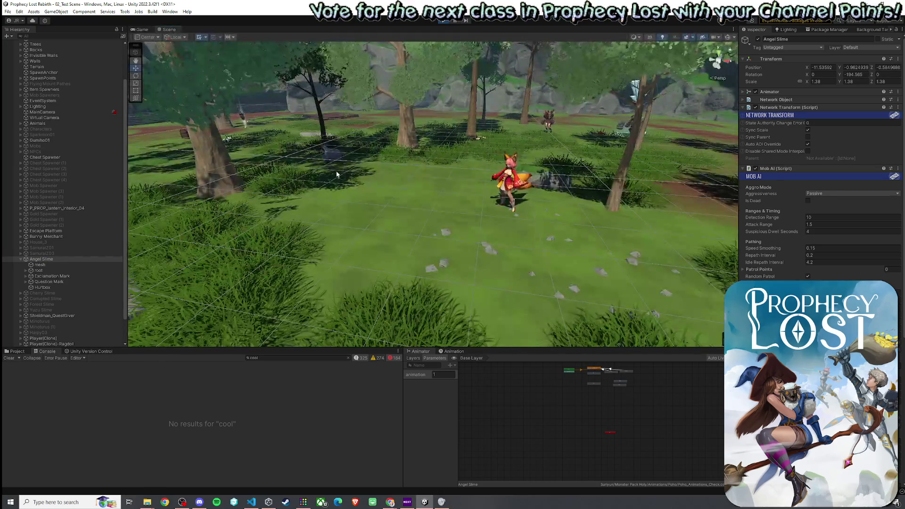
Frame the Angel Slime, select its Hurtbox and orbit the Scene view around it
{"action": "double_click", "coordinate": [37, 260]}
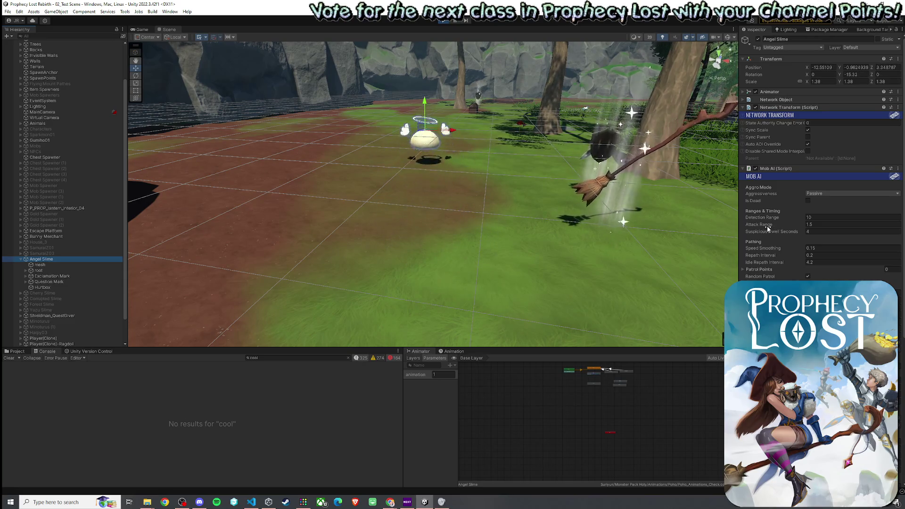
{"action": "left_click", "coordinate": [69, 287]}
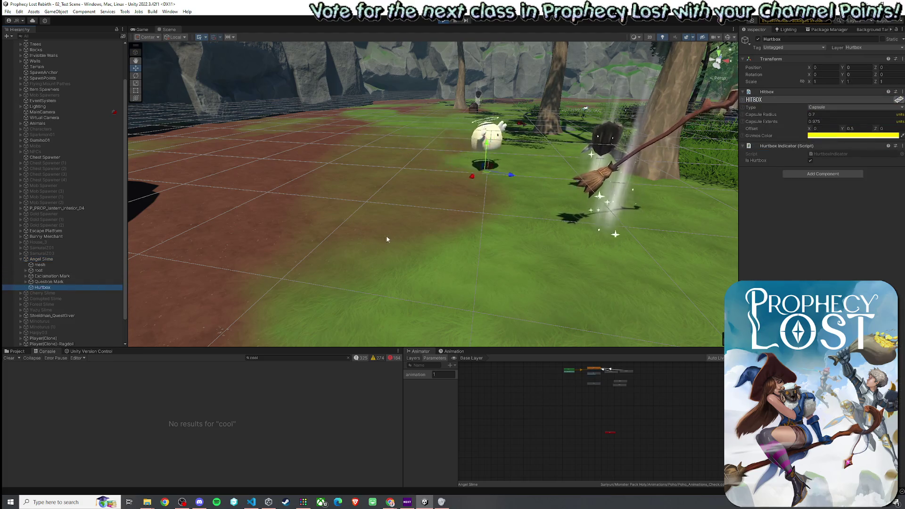
{"action": "key", "text": "f"}
{"action": "scroll", "coordinate": [574, 220], "scroll_direction": "up", "scroll_amount": 5}
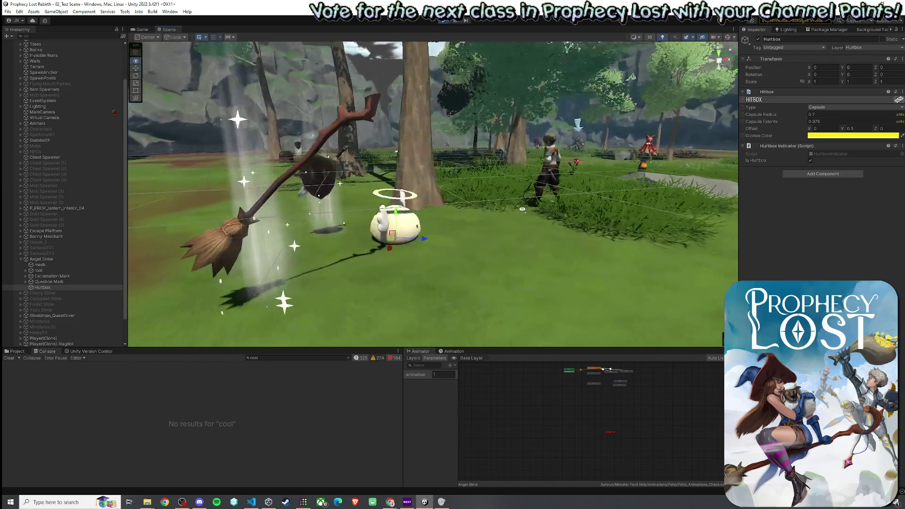
{"action": "left_click_drag", "start_coordinate": [522, 208], "coordinate": [806, 115]}
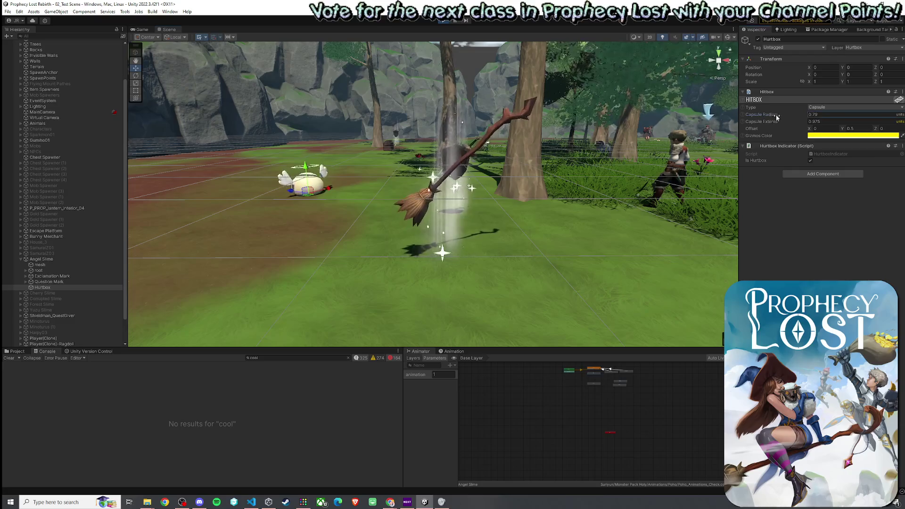
Undo the radius to 0.7, drag the Hurtbox capsule radius to 1.43, and dash at the slime in the Game view
{"action": "key", "text": "ctrl+z"}
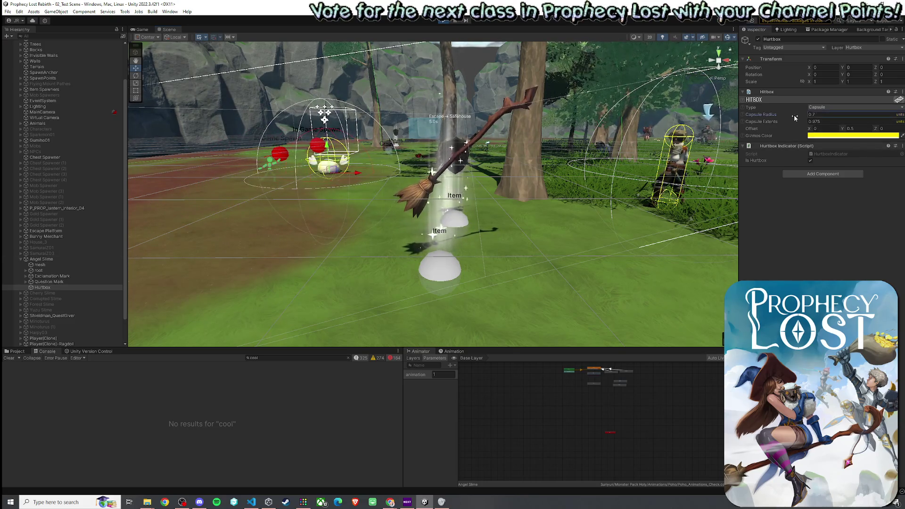
{"action": "left_click_drag", "start_coordinate": [801, 114], "coordinate": [828, 115]}
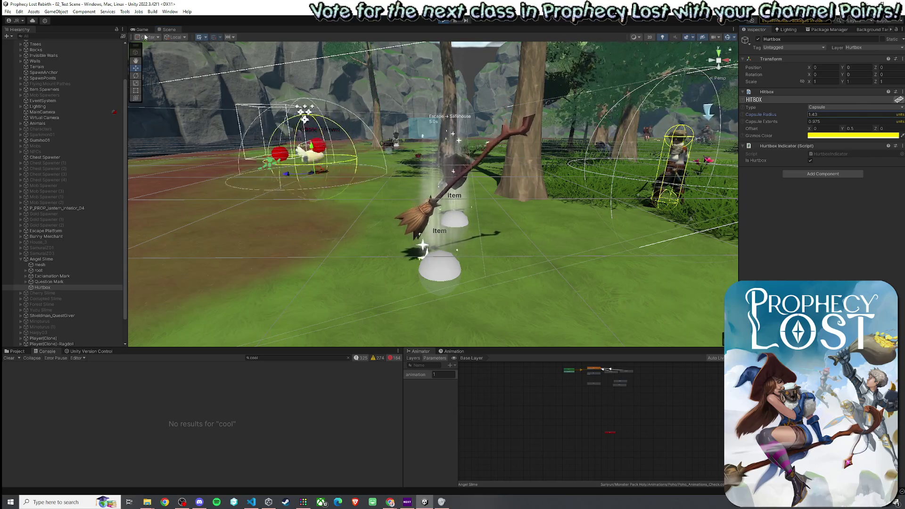
{"action": "key", "text": "ctrl+2"}
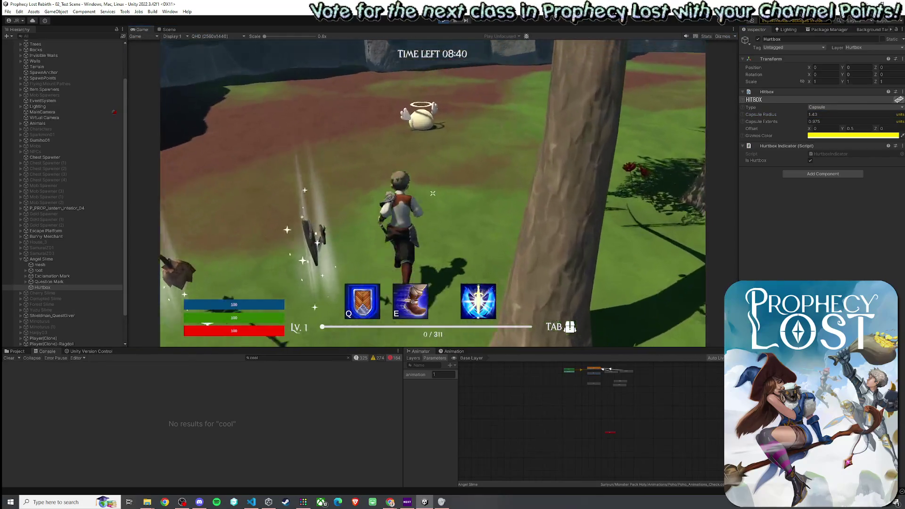
{"action": "key", "text": "e"}
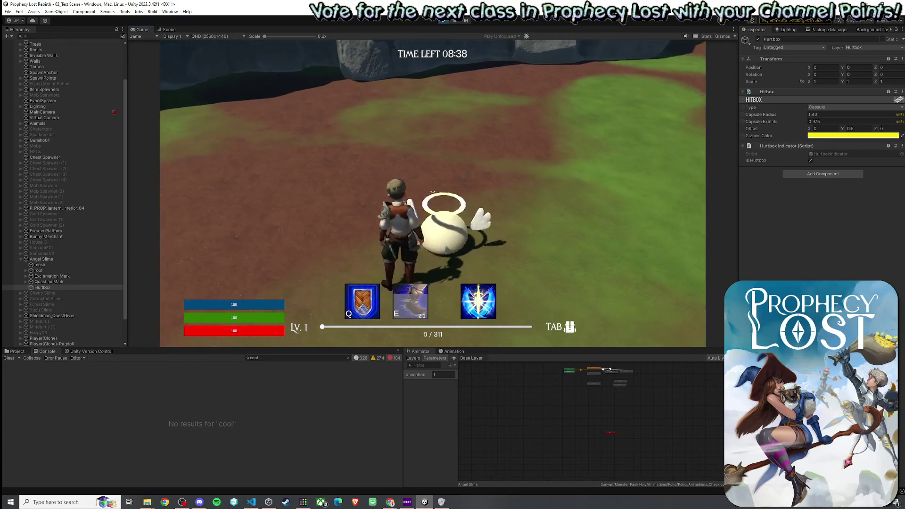
Shield and dash into the slime, then reselect the Angel Slime and refocus the running game
{"action": "key", "text": "q"}
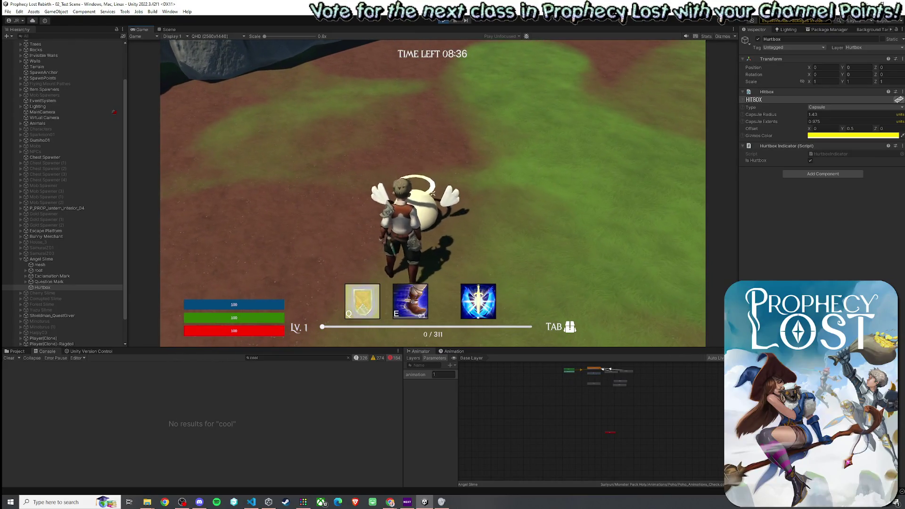
{"action": "key", "text": "e"}
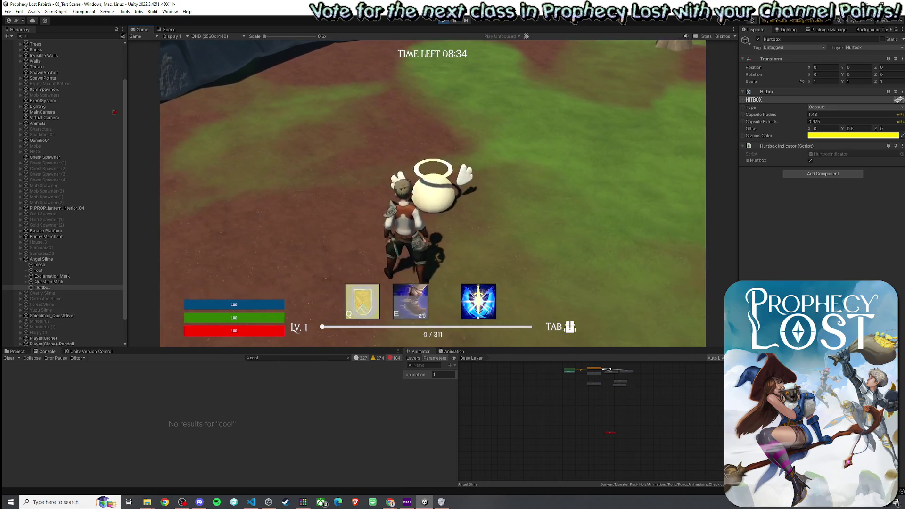
{"action": "key", "text": "super"}
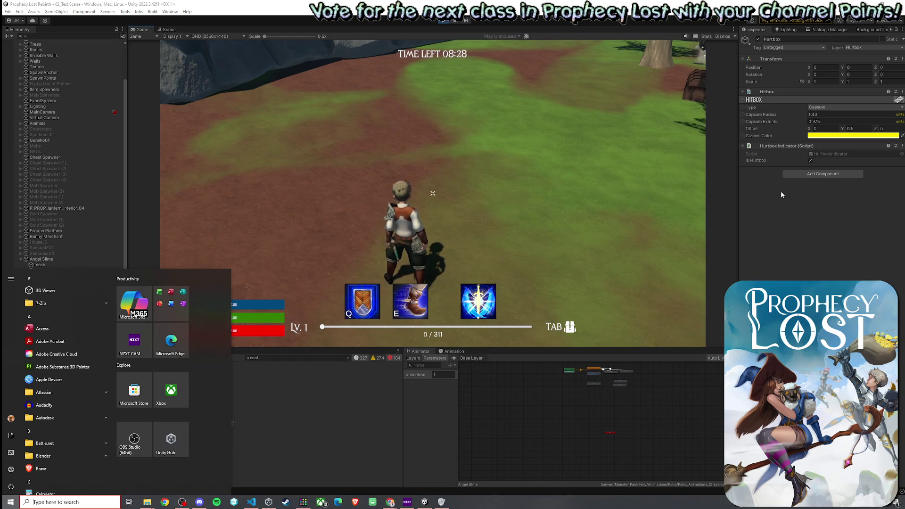
{"action": "left_click", "coordinate": [701, 143]}
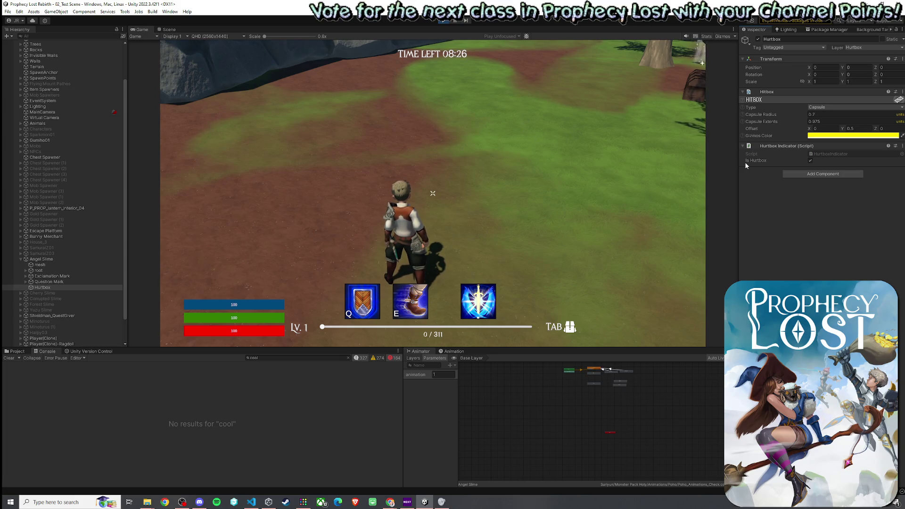
{"action": "left_click", "coordinate": [45, 261]}
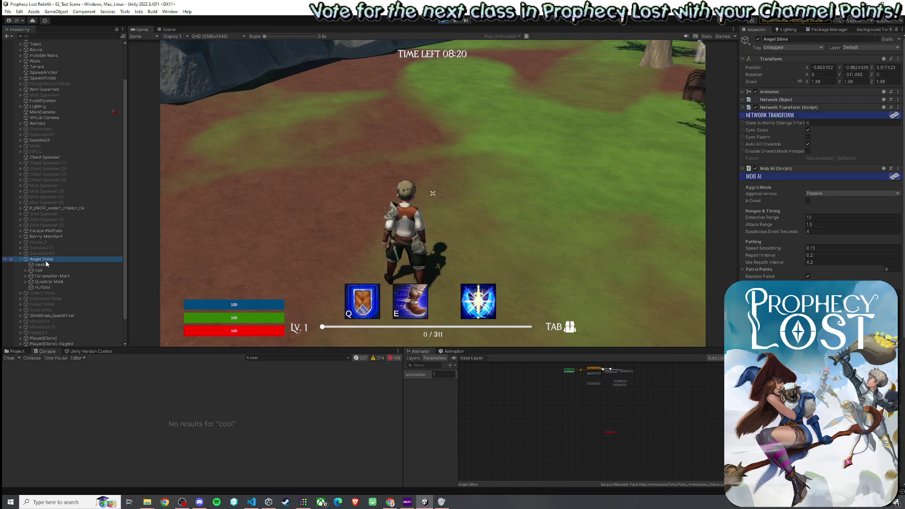
{"action": "left_click", "coordinate": [308, 244]}
Attack the slime, run toward the trees, dash past a tree and fire the shield
{"action": "key", "text": "w"}
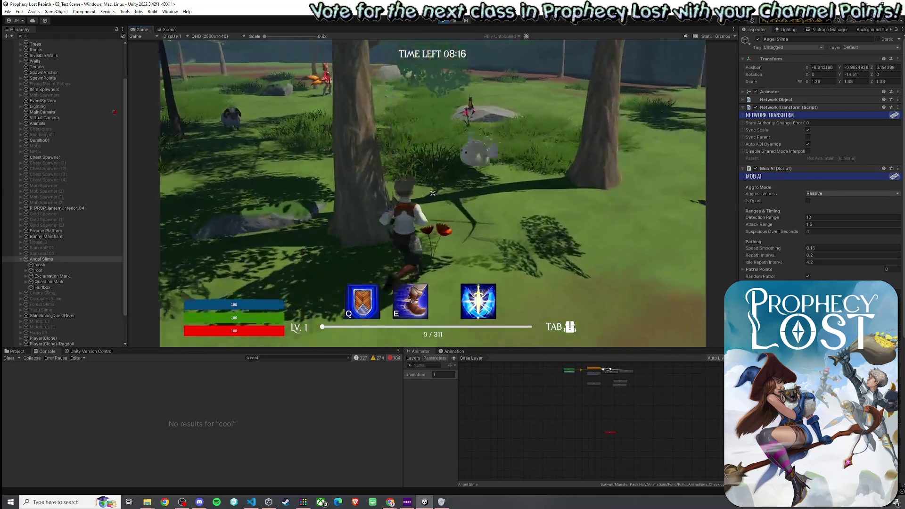
{"action": "left_click", "coordinate": [432, 193]}
{"action": "key", "text": "w"}
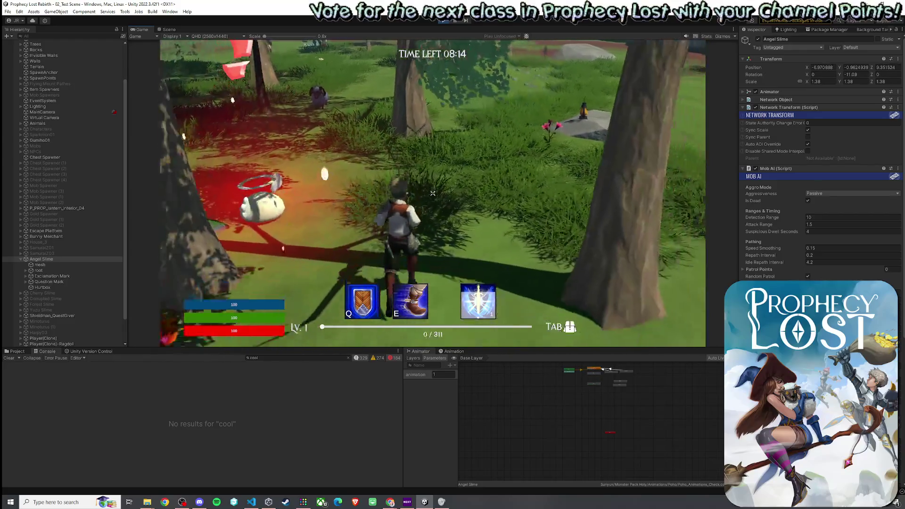
{"action": "key", "text": "w"}
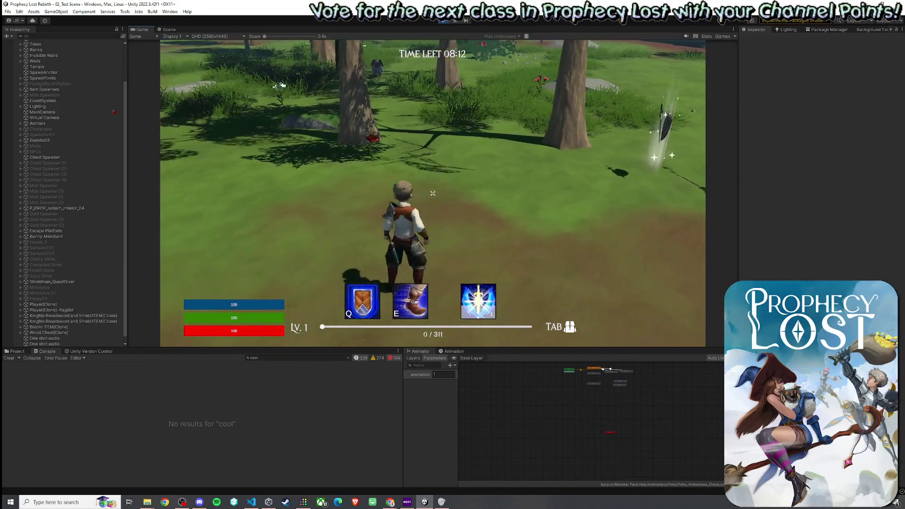
{"action": "key", "text": "e"}
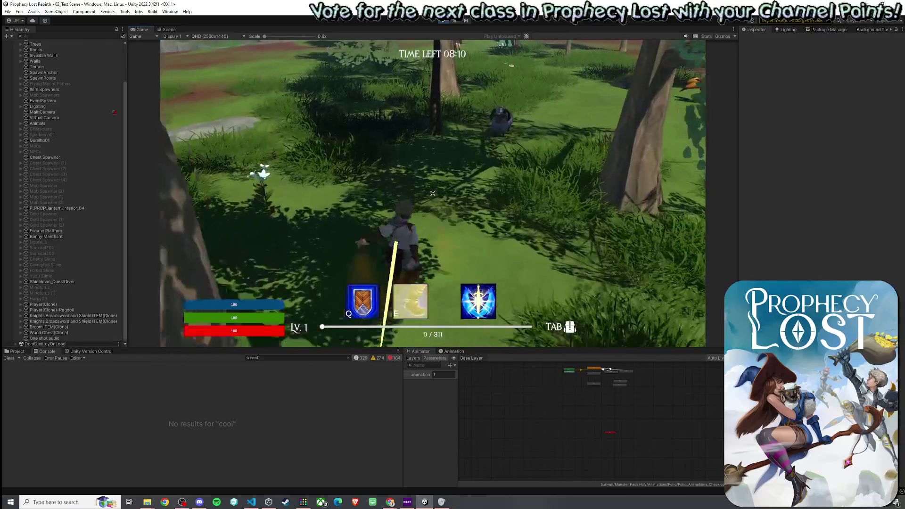
{"action": "key", "text": "q"}
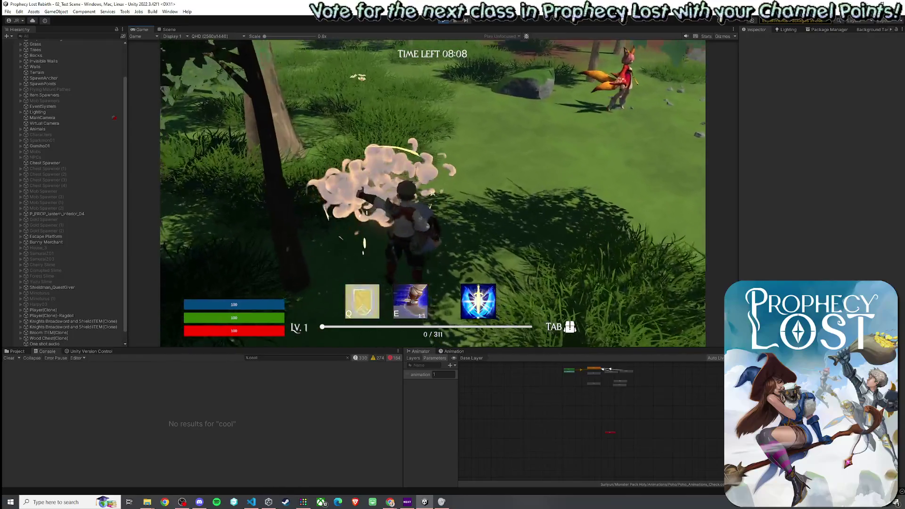
{"action": "key", "text": "super"}
{"action": "key", "text": "super"}
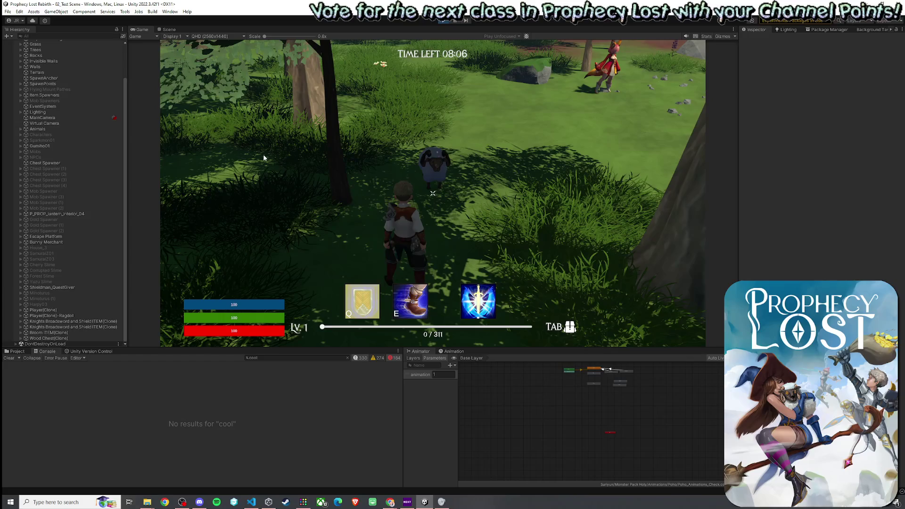
Leave the match for the title screen and switch to the code editor
{"action": "key", "text": "ctrl+p"}
{"action": "key", "text": "alt+Tab"}
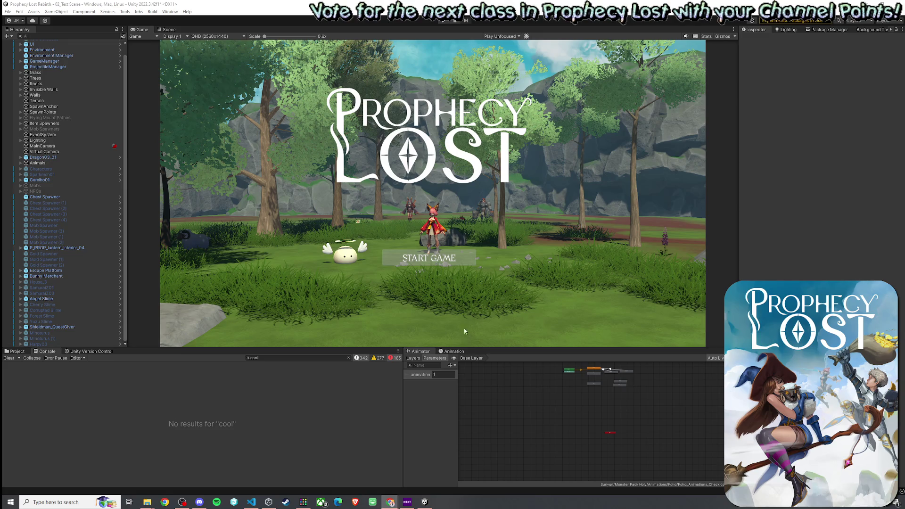
{"action": "left_click", "coordinate": [446, 22]}
Dismiss the unsaved-scene prompt, pick the destination on the map and start a fresh test match
{"action": "key", "text": "Return"}
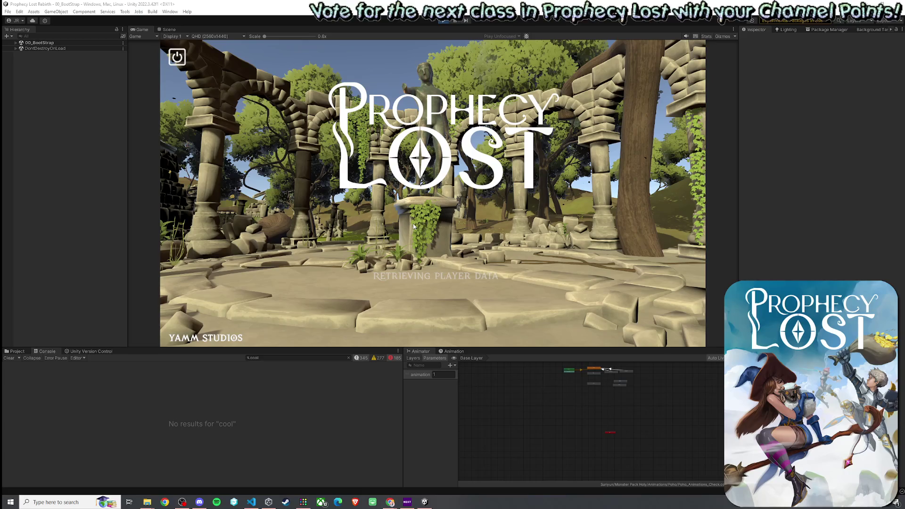
{"action": "left_click", "coordinate": [257, 60]}
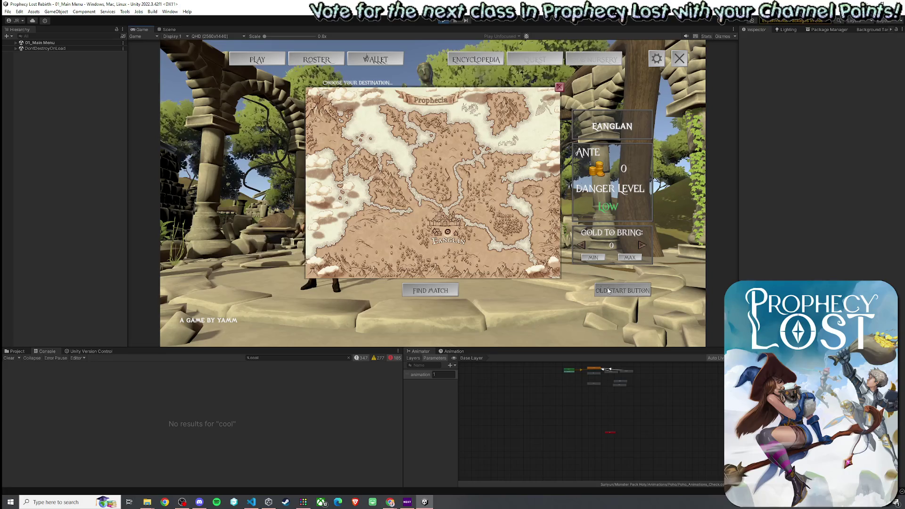
{"action": "left_click", "coordinate": [429, 231]}
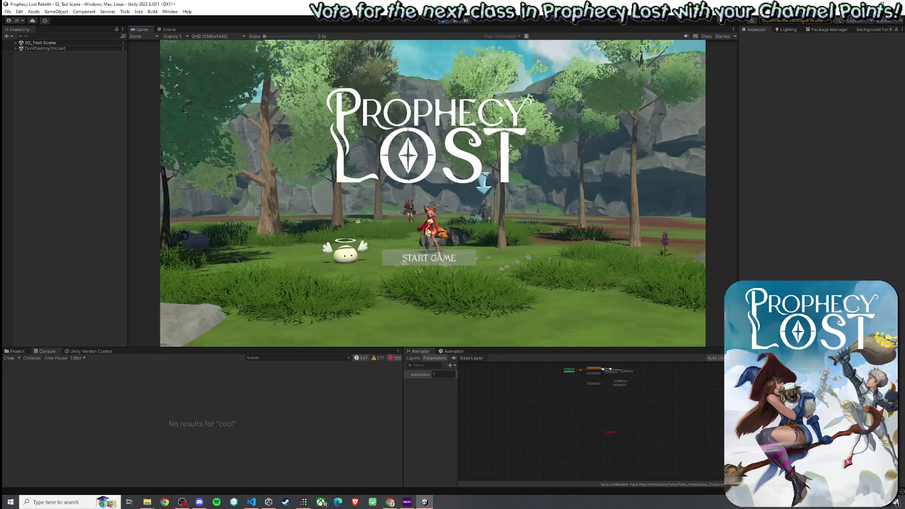
{"action": "left_click", "coordinate": [425, 257]}
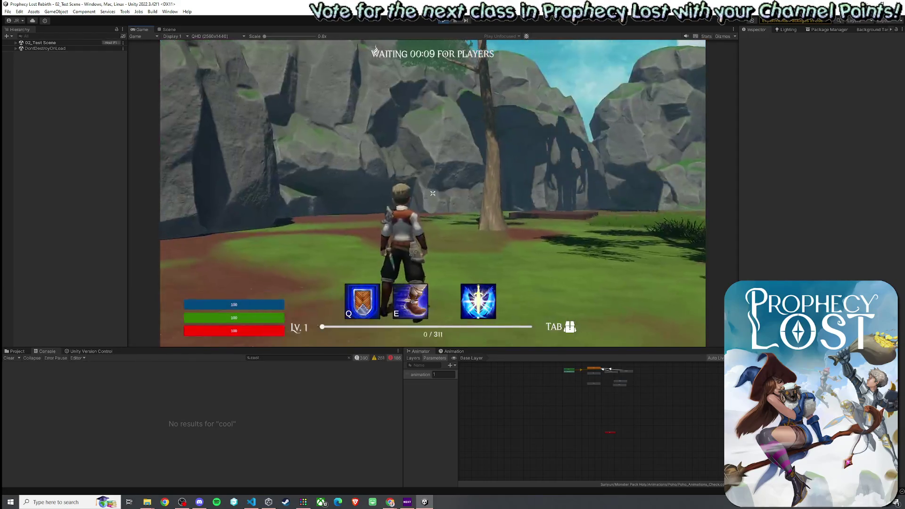
Run through the forest and dash into the angel slime
{"action": "key", "text": "w"}
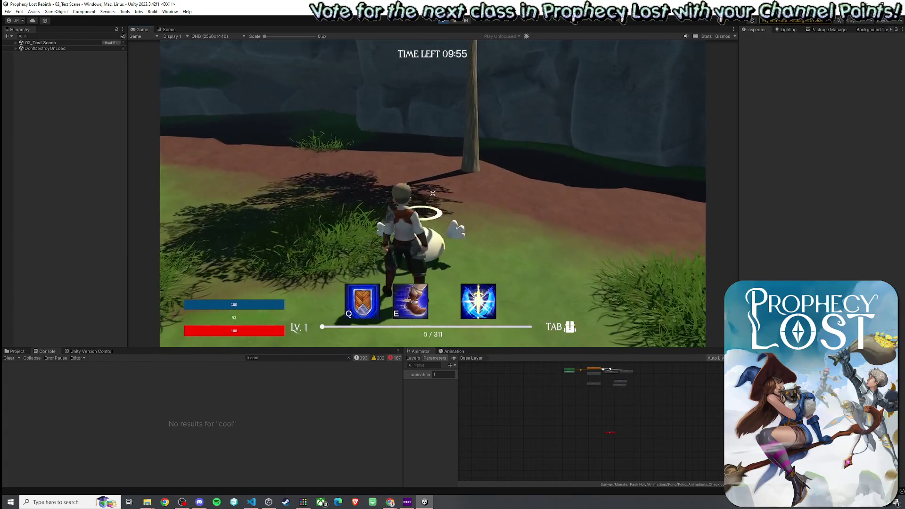
{"action": "key", "text": "e"}
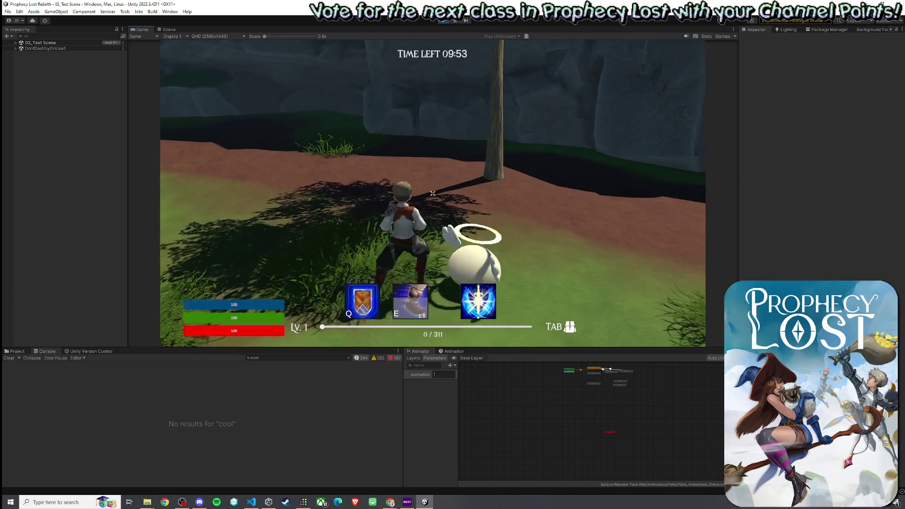
{"action": "key", "text": "super"}
Delete the 'cool' Console filter so the NotImplementedException errors are listed
{"action": "left_click", "coordinate": [266, 358]}
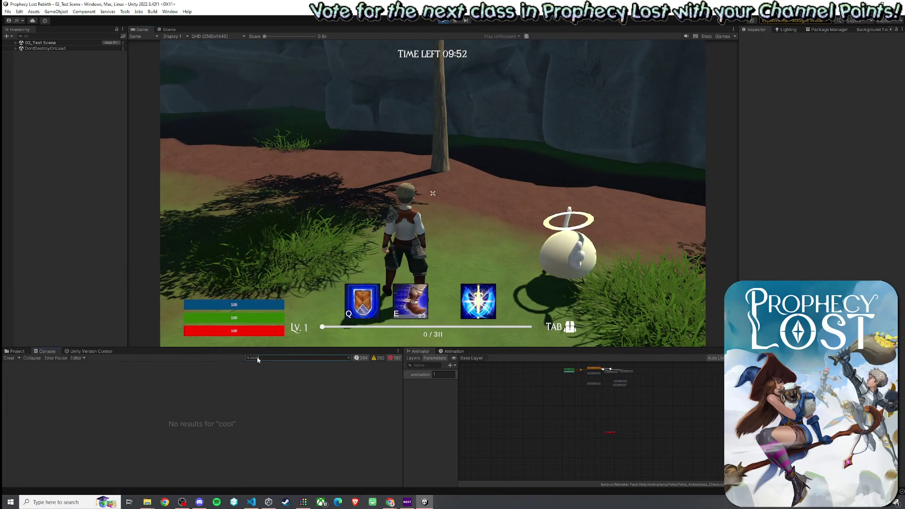
{"action": "key", "text": "BackSpace"}
{"action": "key", "text": "BackSpace"}
{"action": "key", "text": "BackSpace"}
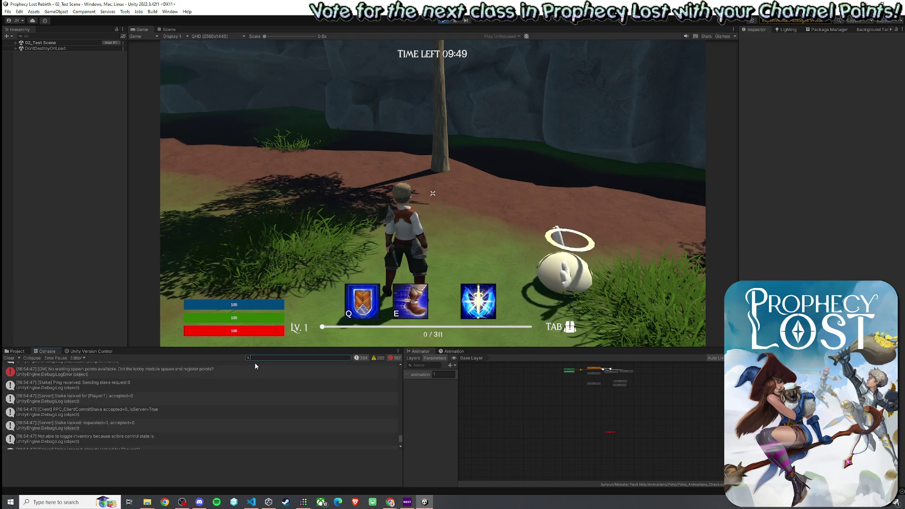
{"action": "type", "text": ",p"}
{"action": "key", "text": "BackSpace"}
{"action": "key", "text": "BackSpace"}
{"action": "type", "text": "mo"}
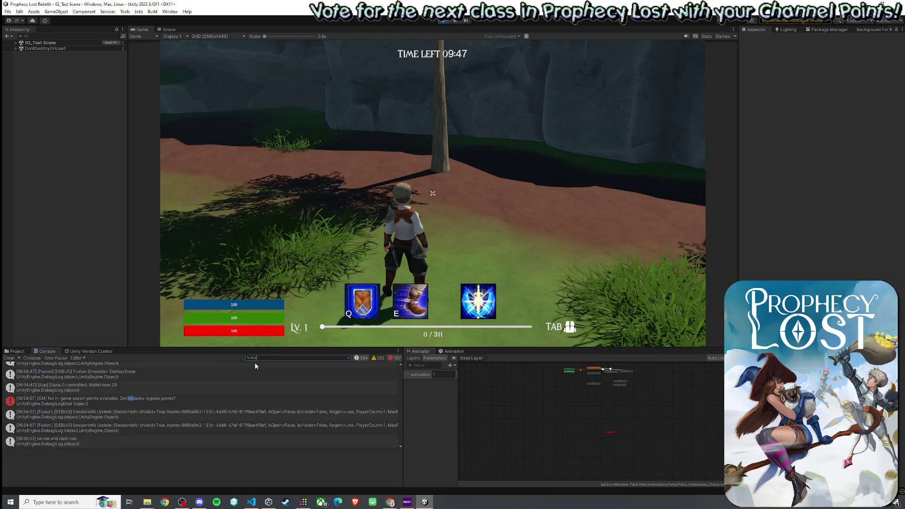
{"action": "type", "text": "b nul"}
{"action": "key", "text": "BackSpace"}
{"action": "key", "text": "BackSpace"}
{"action": "key", "text": "BackSpace"}
{"action": "key", "text": "BackSpace"}
{"action": "key", "text": "BackSpace"}
{"action": "key", "text": "BackSpace"}
{"action": "key", "text": "BackSpace"}
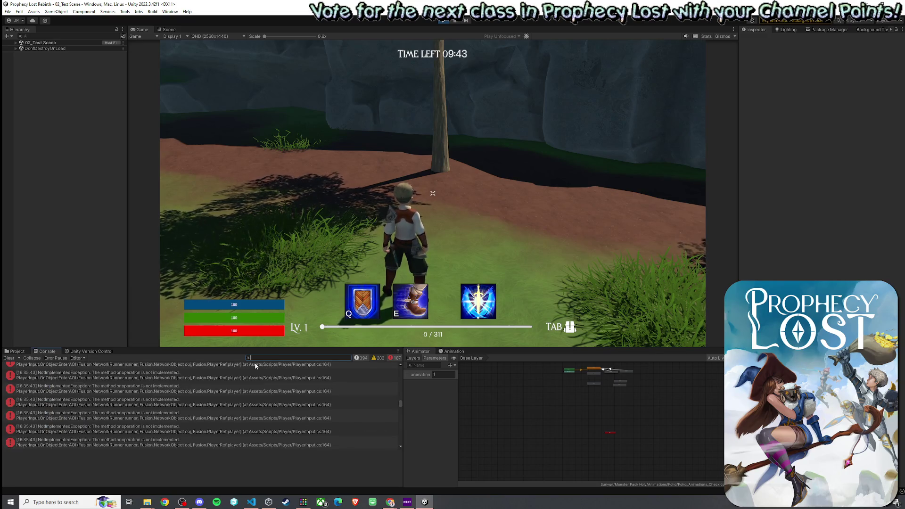
Clear the Console, then dash, shield and move so the log records a server end dash call
{"action": "left_click", "coordinate": [9, 357]}
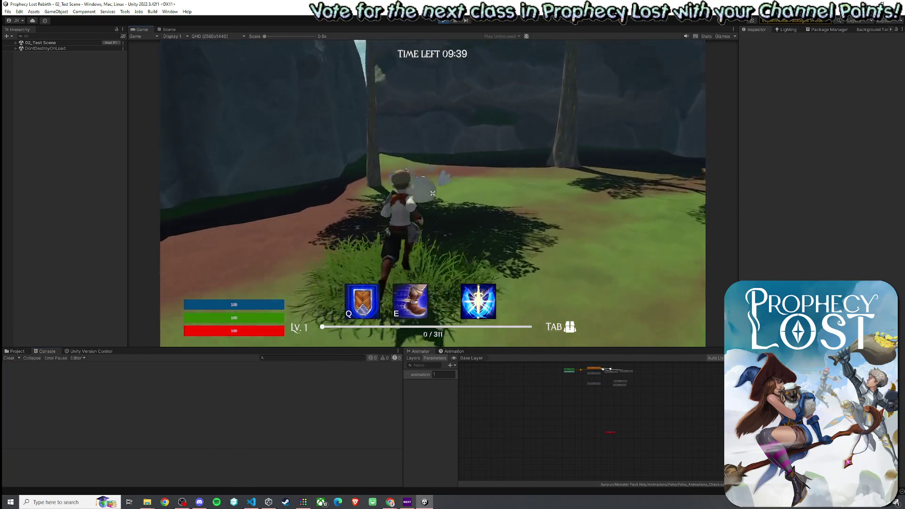
{"action": "key", "text": "e"}
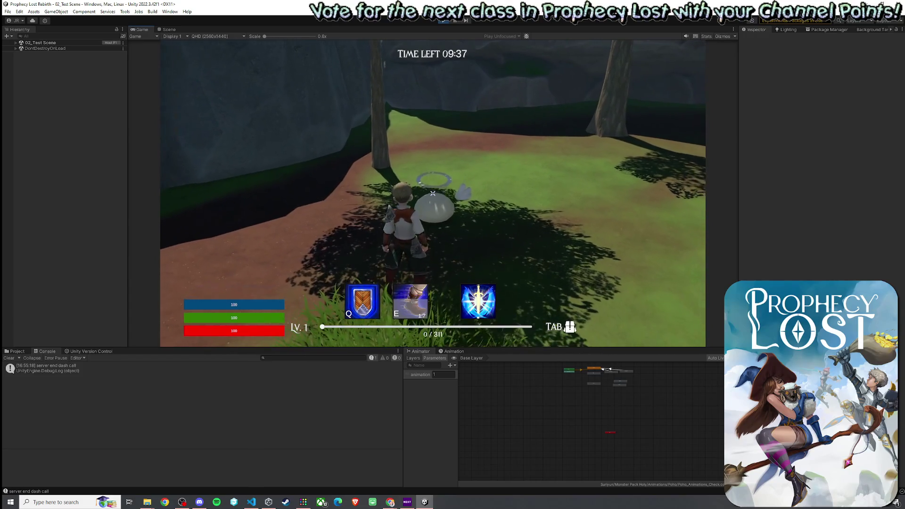
{"action": "key", "text": "q"}
{"action": "key", "text": "w"}
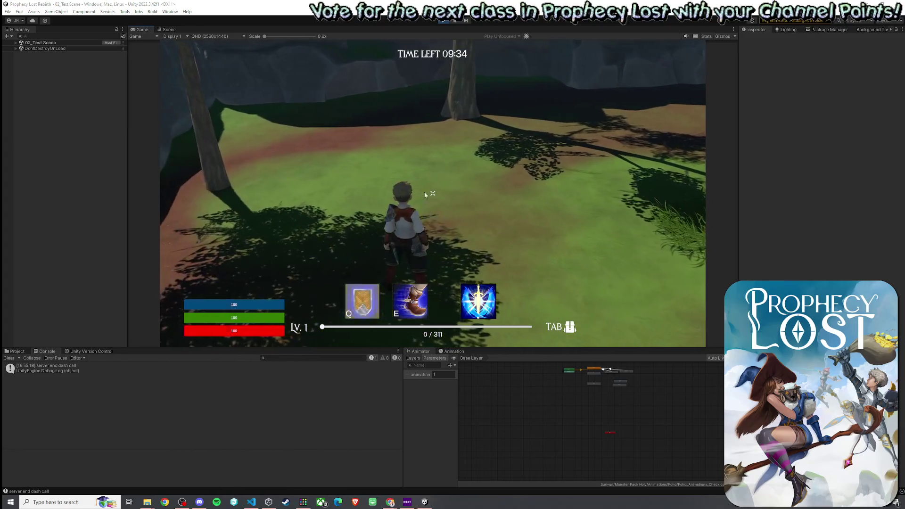
{"action": "key", "text": "super"}
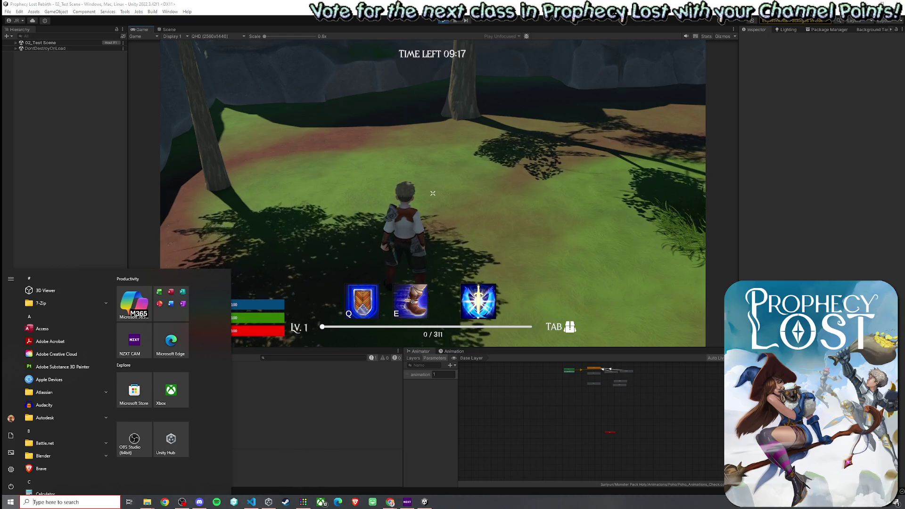
{"action": "left_click", "coordinate": [438, 26]}
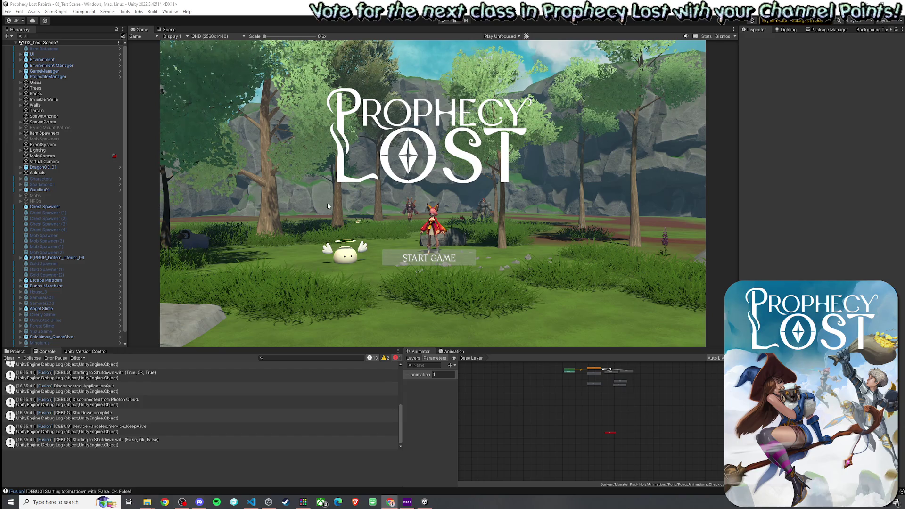
Clear the Console log
{"action": "left_click", "coordinate": [10, 358]}
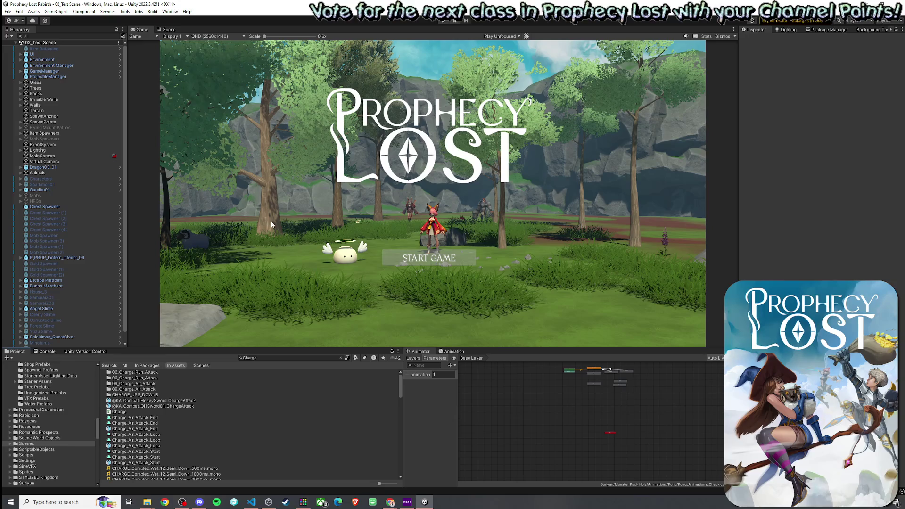
{"action": "key", "text": "alt+Tab"}
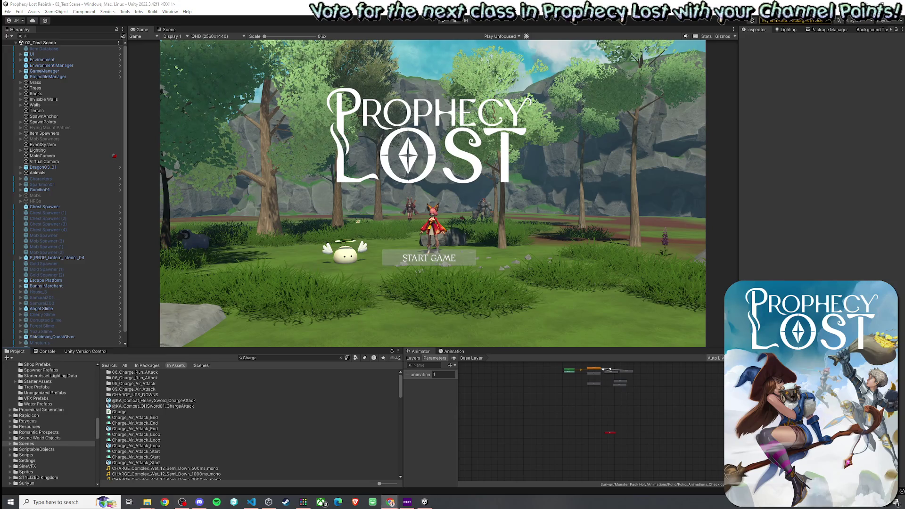
{"action": "key", "text": "alt+Tab"}
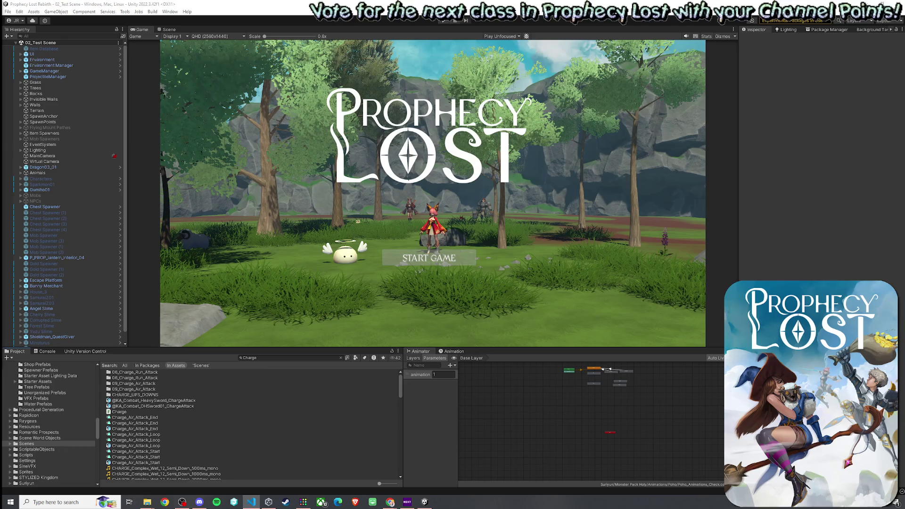
{"action": "key", "text": "alt+Tab"}
{"action": "key", "text": "alt+Tab"}
{"action": "key", "text": "alt+Tab"}
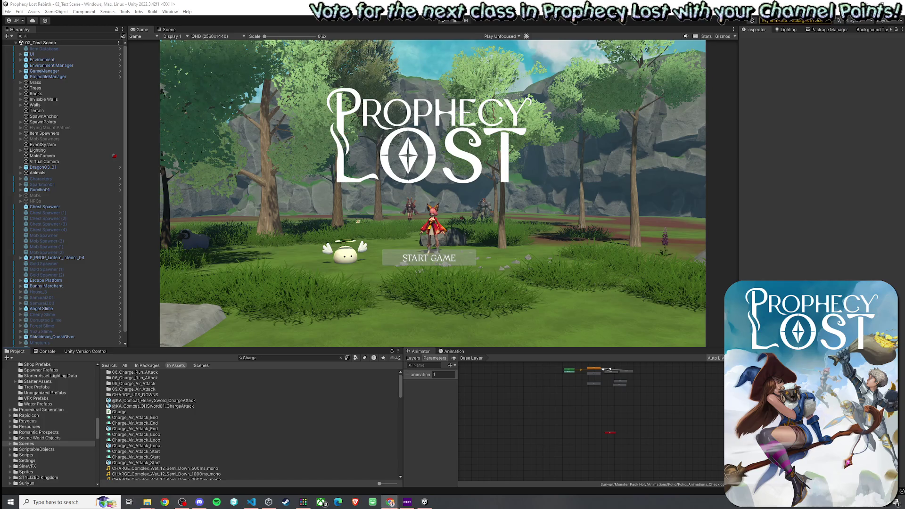
{"action": "key", "text": "alt+Tab"}
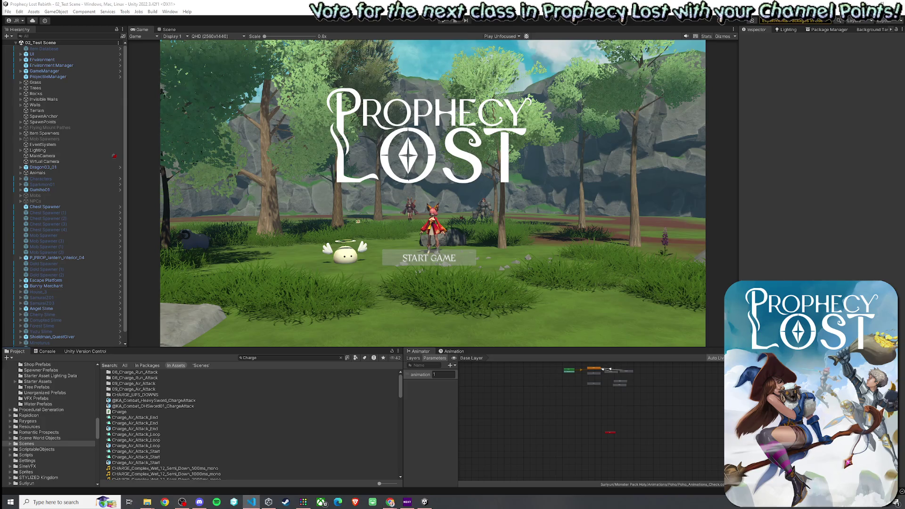
{"action": "key", "text": "alt+Tab"}
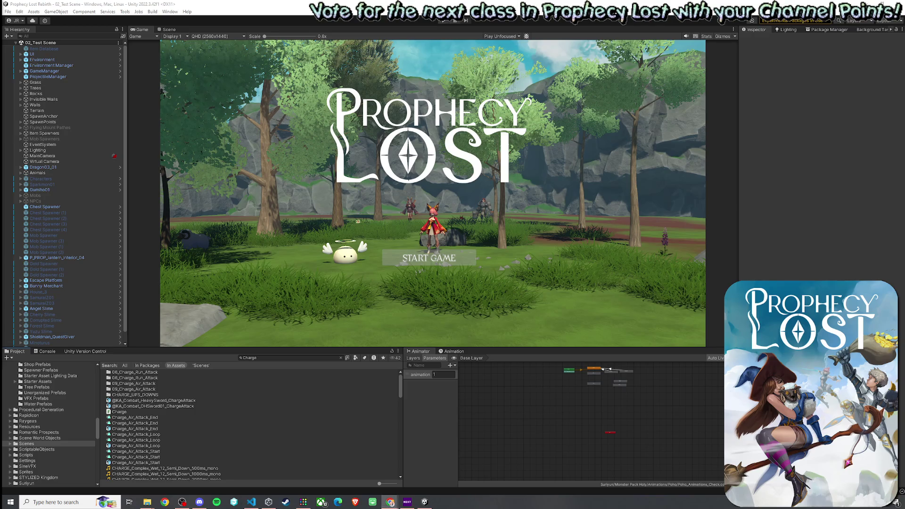
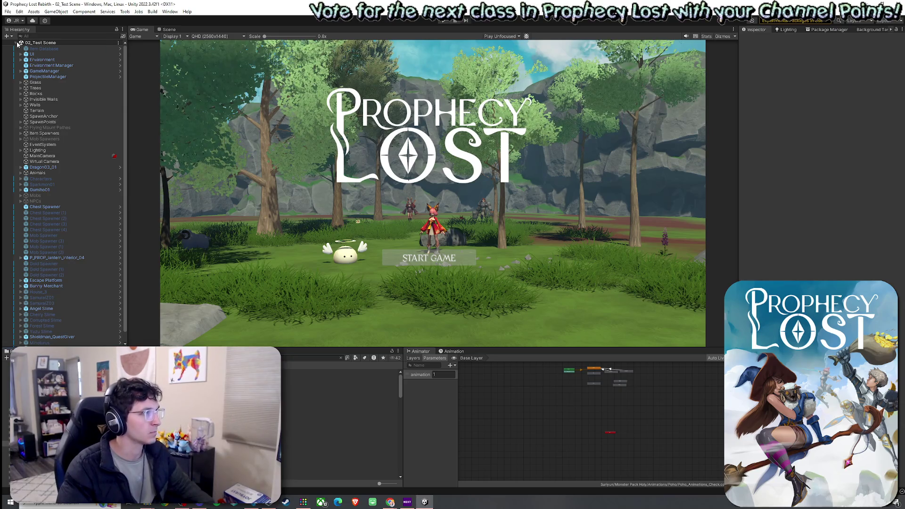
Select the Charge_Air_Attack_Loop clip and load the French City scene with the flying merchant ship
{"action": "left_click", "coordinate": [11, 14]}
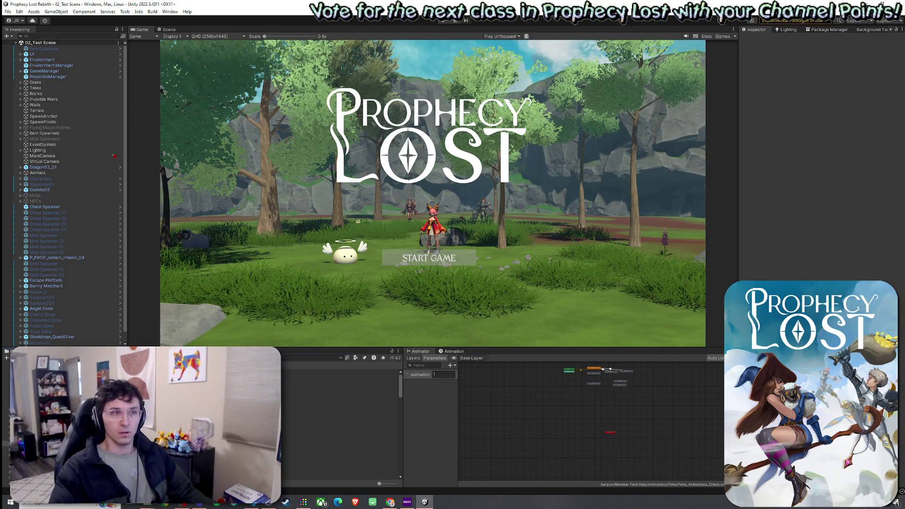
{"action": "left_click", "coordinate": [7, 11]}
{"action": "left_click", "coordinate": [115, 32]}
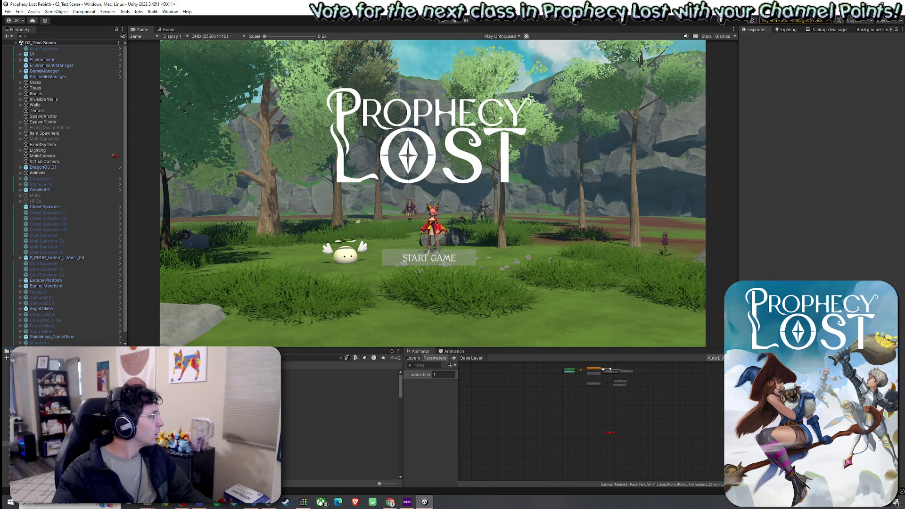
{"action": "key", "text": "alt+Tab"}
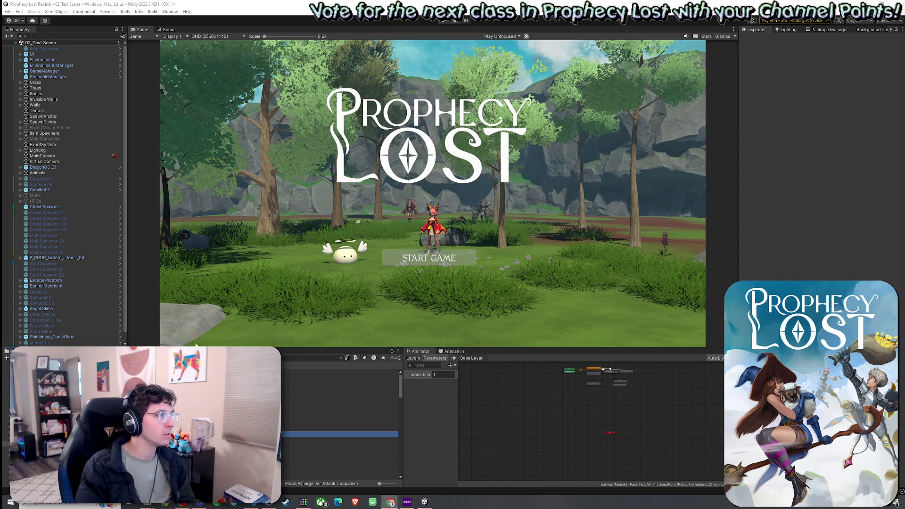
{"action": "left_click", "coordinate": [7, 12]}
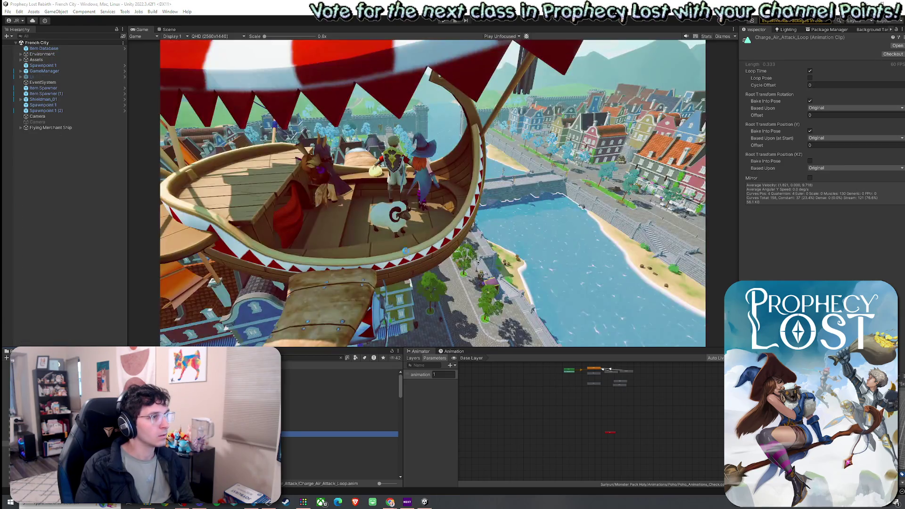
Browse Scriptable Objects and Scenes folders and load 02_Test Scene showing the Prophecy Lost title screen
{"action": "left_click", "coordinate": [340, 356]}
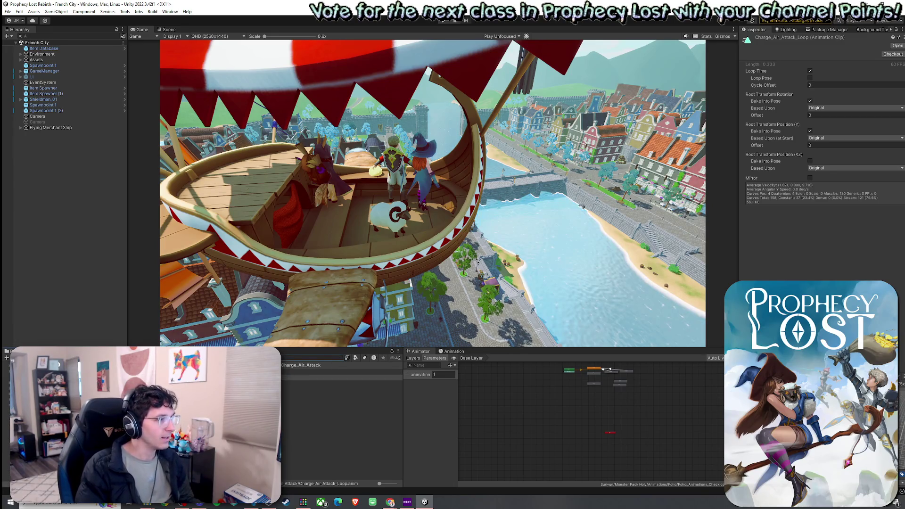
{"action": "scroll", "coordinate": [339, 424], "scroll_direction": "down", "scroll_amount": 5}
{"action": "scroll", "coordinate": [340, 424], "scroll_direction": "down", "scroll_amount": 3}
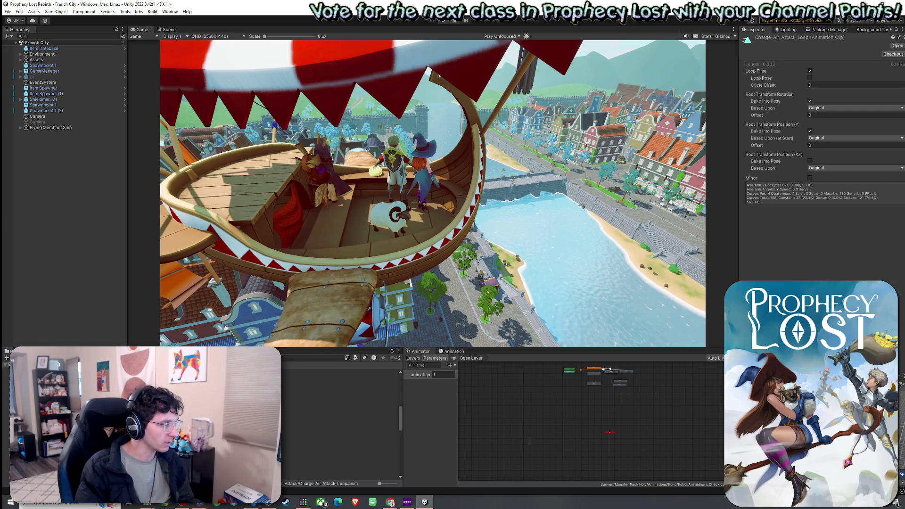
{"action": "left_click", "coordinate": [340, 458]}
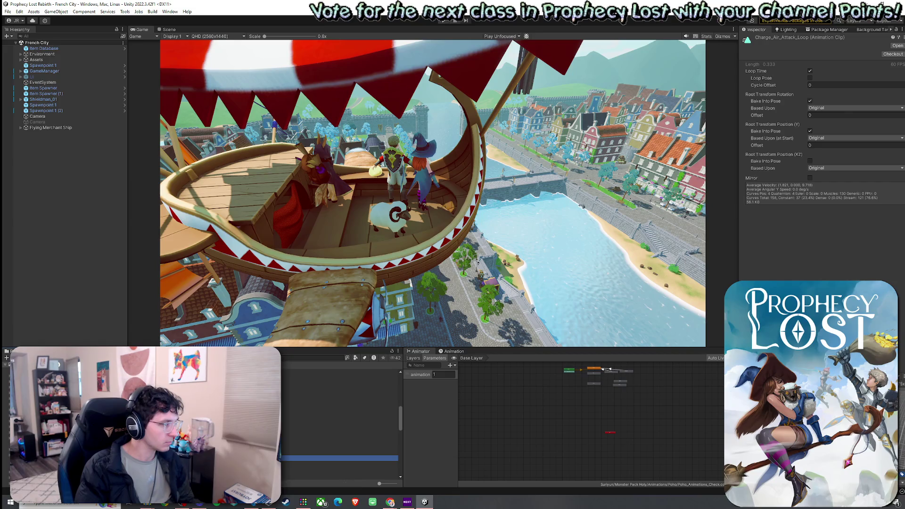
{"action": "scroll", "coordinate": [340, 424], "scroll_direction": "down", "scroll_amount": 2}
{"action": "scroll", "coordinate": [339, 425], "scroll_direction": "down", "scroll_amount": 2}
{"action": "scroll", "coordinate": [340, 425], "scroll_direction": "down", "scroll_amount": 2}
{"action": "left_click", "coordinate": [233, 396]}
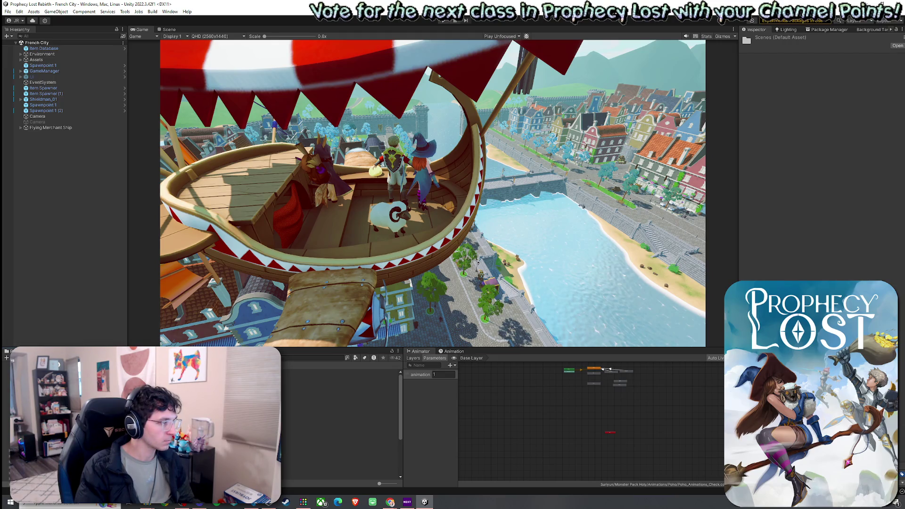
{"action": "double_click", "coordinate": [287, 422]}
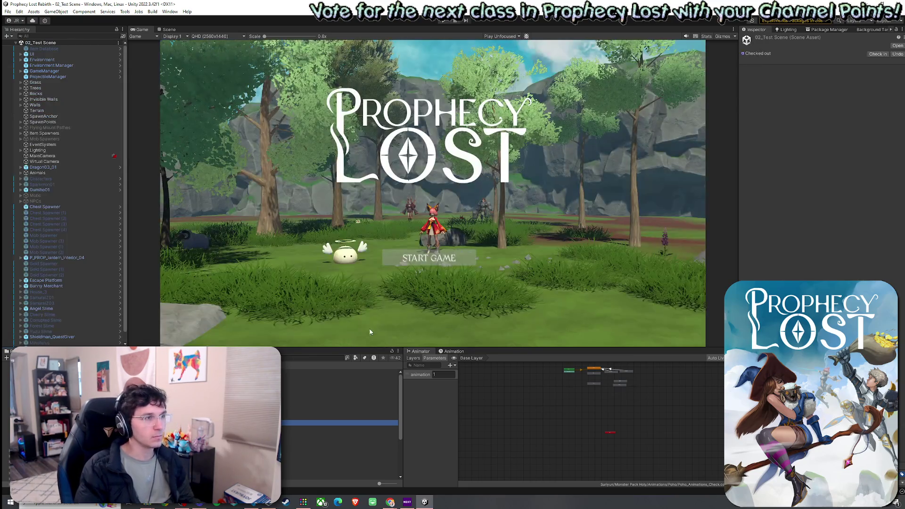
{"action": "left_click", "coordinate": [8, 12]}
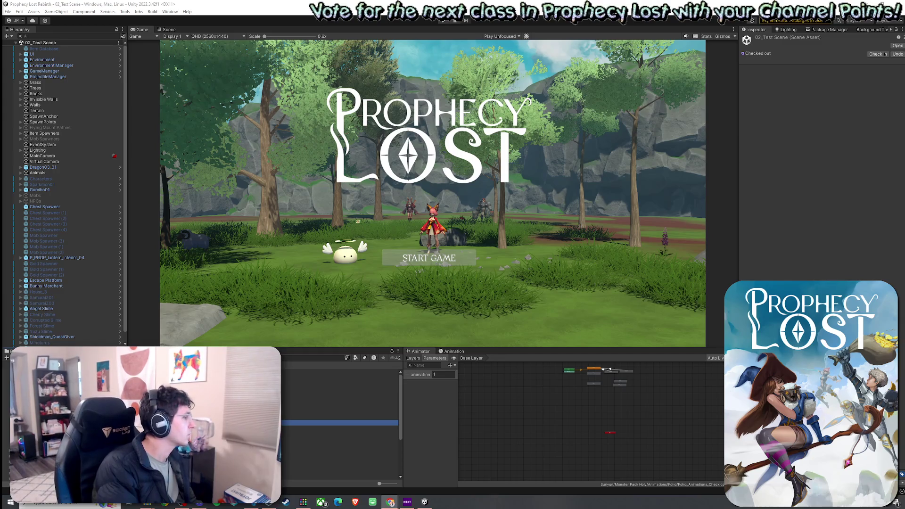
{"action": "key", "text": "ctrl+p"}
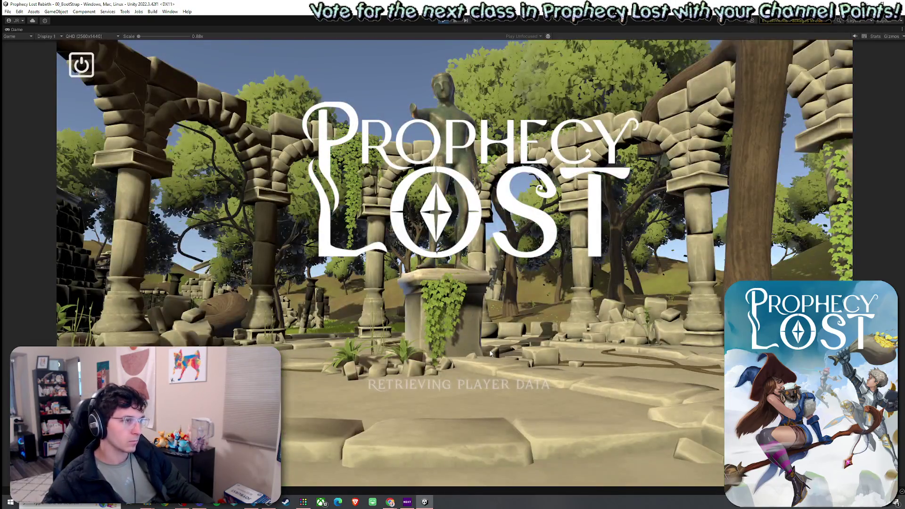
Enter play mode and begin a session via Start Game on the title screen
{"action": "left_click", "coordinate": [201, 71]}
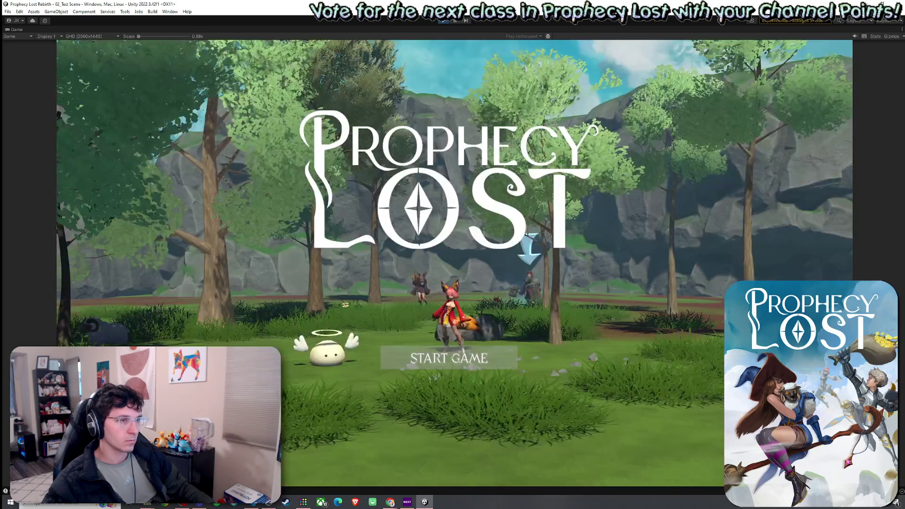
{"action": "left_click", "coordinate": [448, 358]}
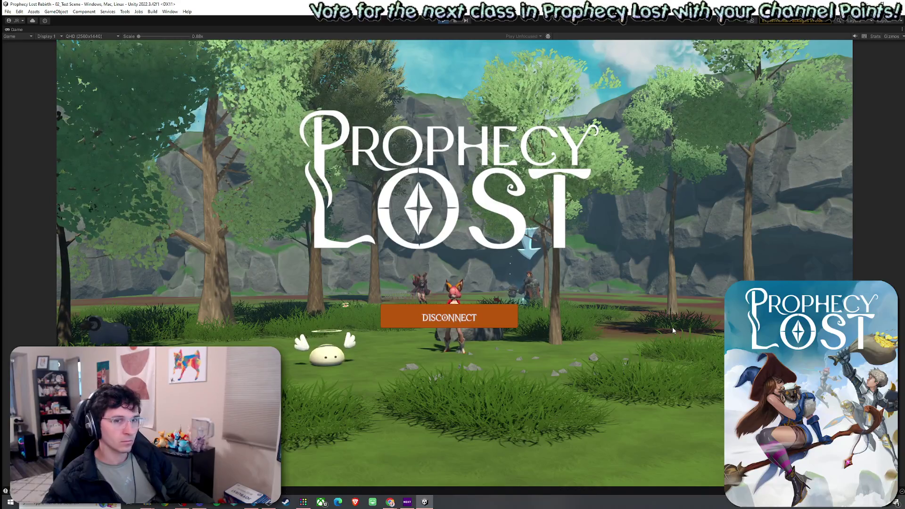
Run and dash the knight through the arena's tall grass toward the tree, then bring up the console log
{"action": "key", "text": "e"}
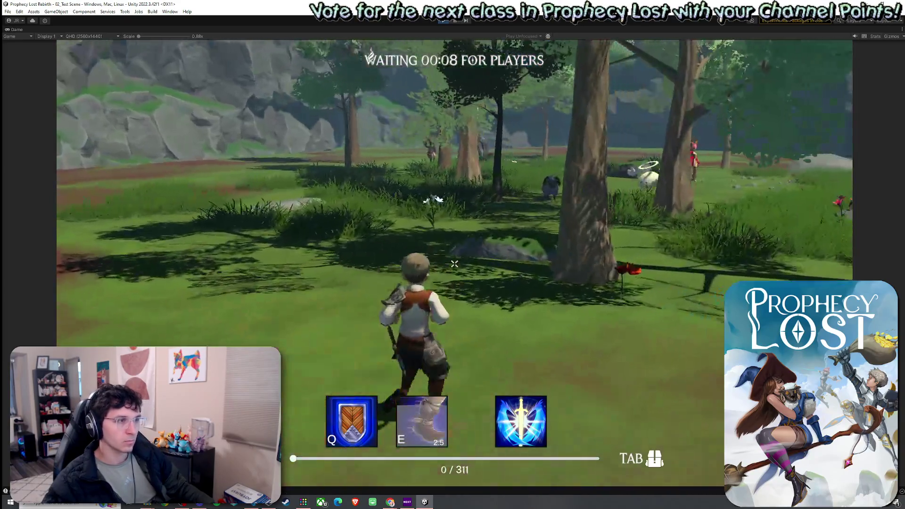
{"action": "key", "text": "w"}
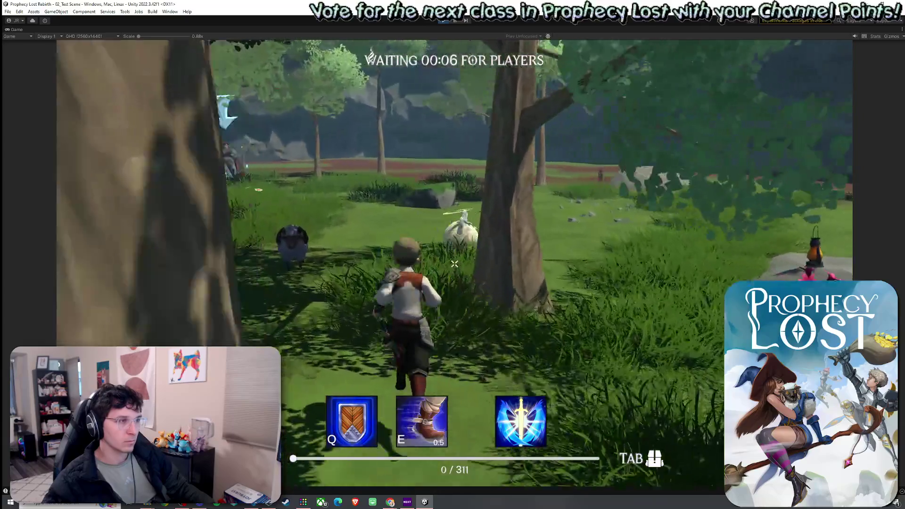
{"action": "key", "text": "e"}
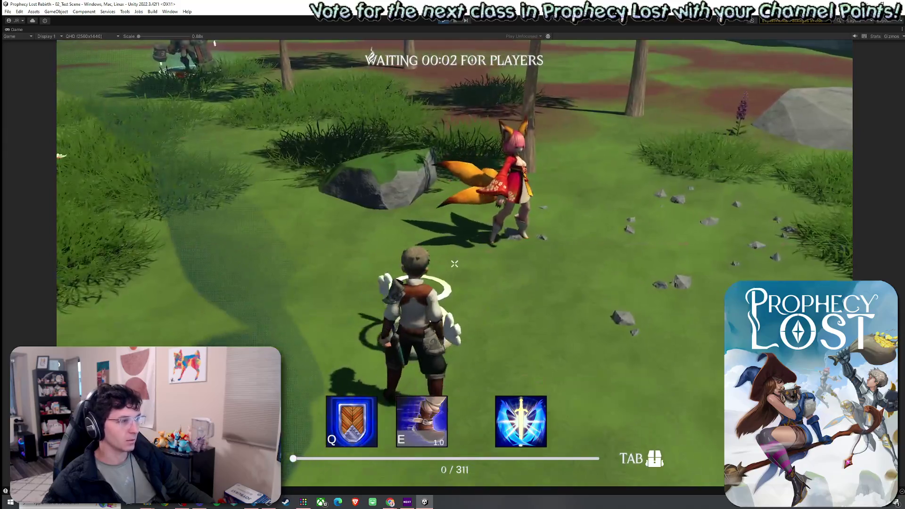
{"action": "key", "text": "w"}
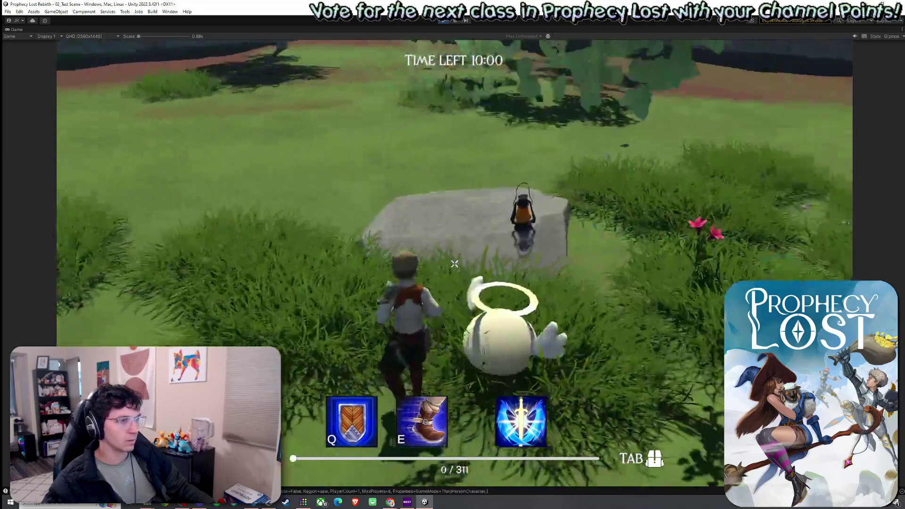
{"action": "key", "text": "e"}
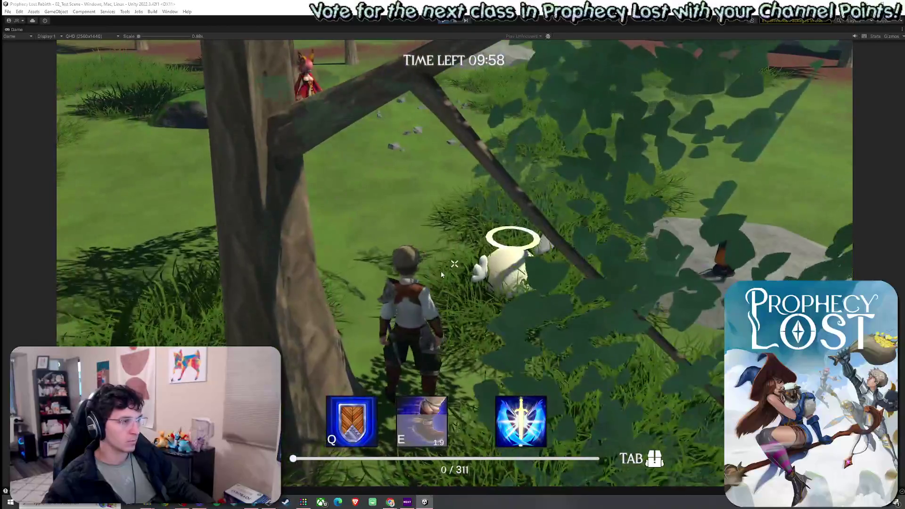
{"action": "left_click", "coordinate": [286, 498]}
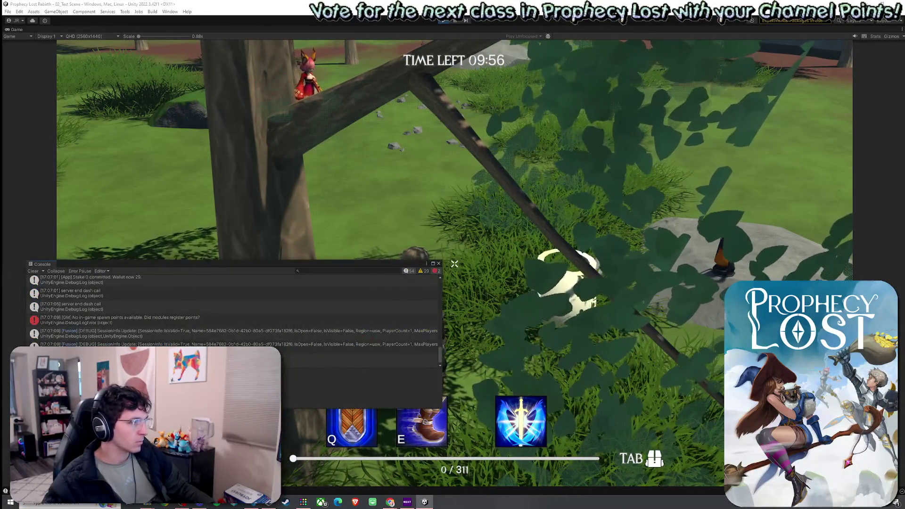
{"action": "scroll", "coordinate": [105, 324], "scroll_direction": "up", "scroll_amount": 2}
{"action": "scroll", "coordinate": [106, 326], "scroll_direction": "up", "scroll_amount": 3}
{"action": "scroll", "coordinate": [106, 325], "scroll_direction": "up", "scroll_amount": 1}
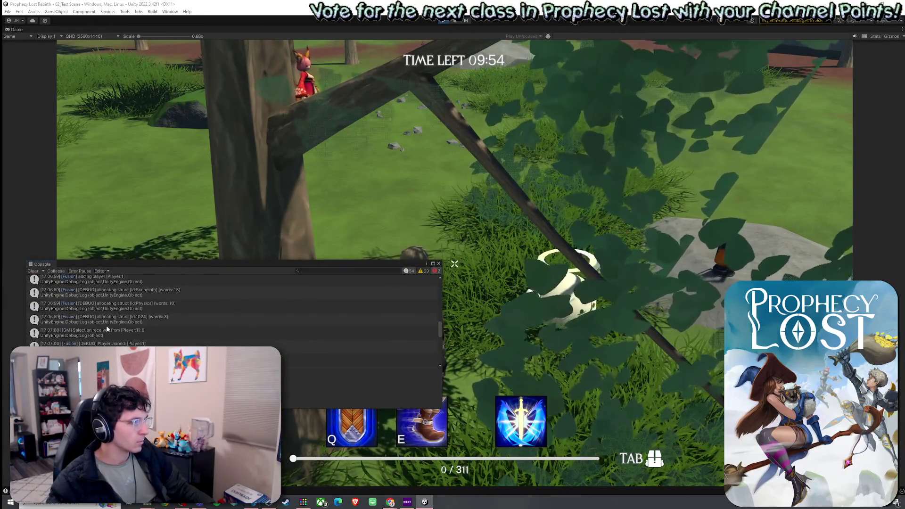
{"action": "scroll", "coordinate": [106, 325], "scroll_direction": "up", "scroll_amount": 1}
{"action": "scroll", "coordinate": [108, 328], "scroll_direction": "up", "scroll_amount": 1}
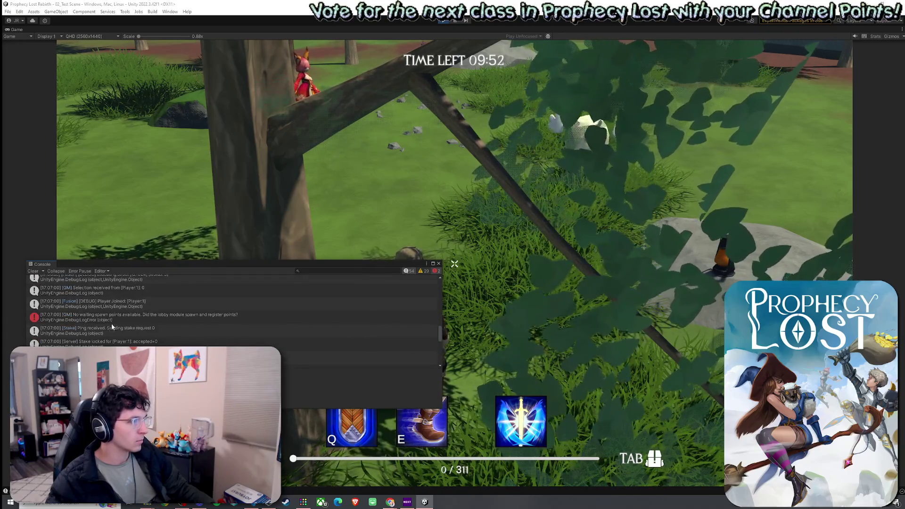
Read the missing spawn points error and look through the console log's options
{"action": "left_click", "coordinate": [112, 320]}
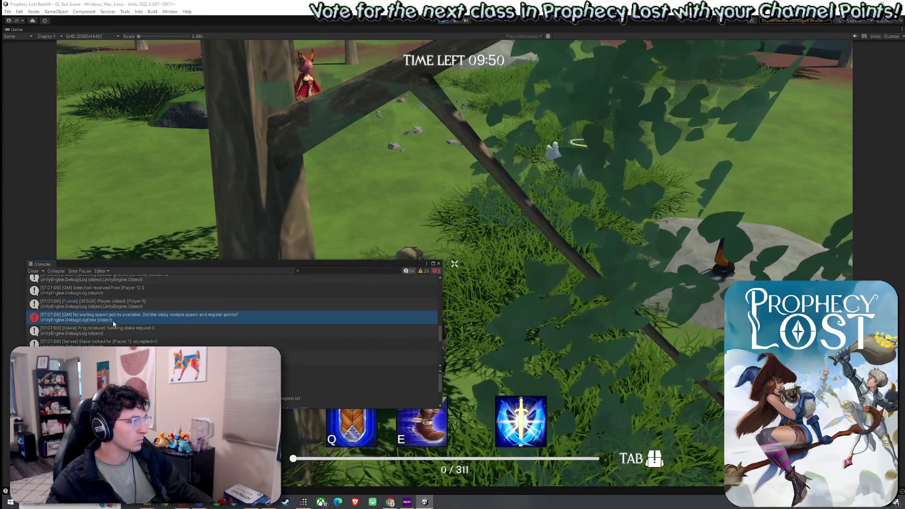
{"action": "scroll", "coordinate": [112, 320], "scroll_direction": "down", "scroll_amount": 2}
{"action": "scroll", "coordinate": [113, 321], "scroll_direction": "down", "scroll_amount": 2}
{"action": "scroll", "coordinate": [112, 320], "scroll_direction": "down", "scroll_amount": 3}
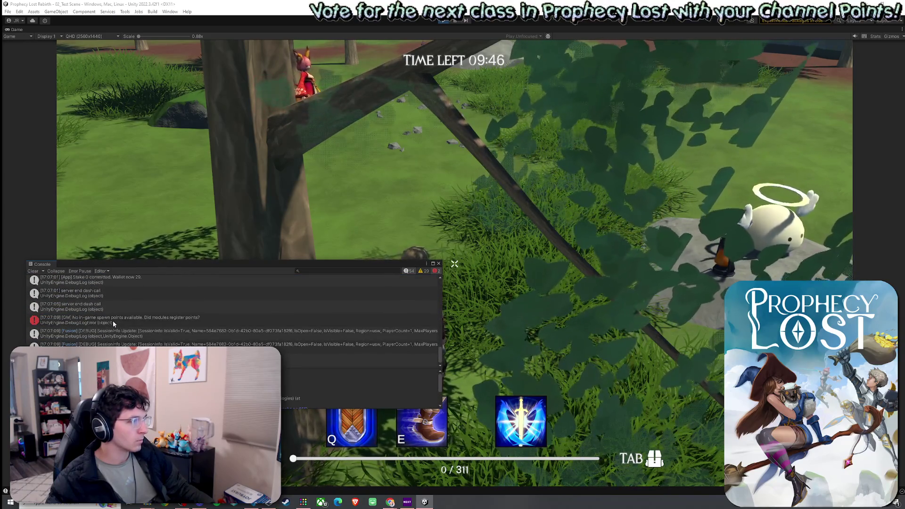
{"action": "left_click", "coordinate": [50, 270]}
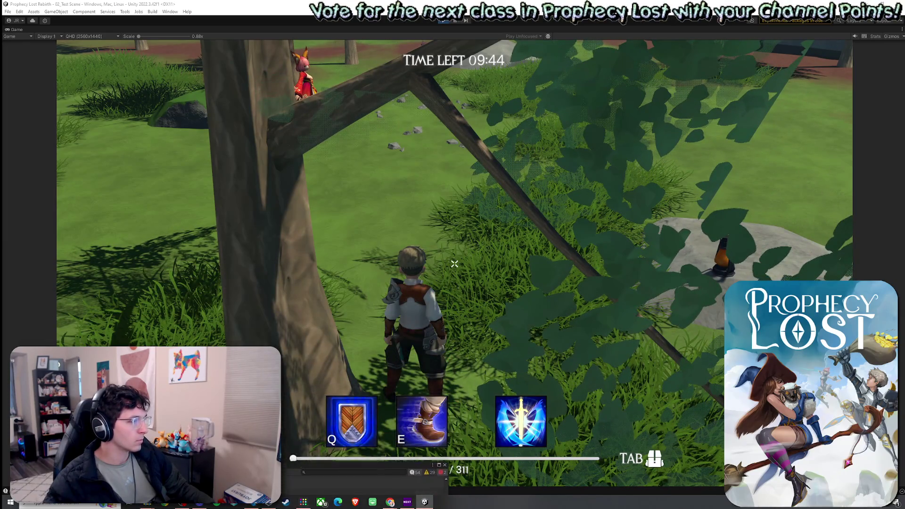
{"action": "left_click", "coordinate": [365, 424]}
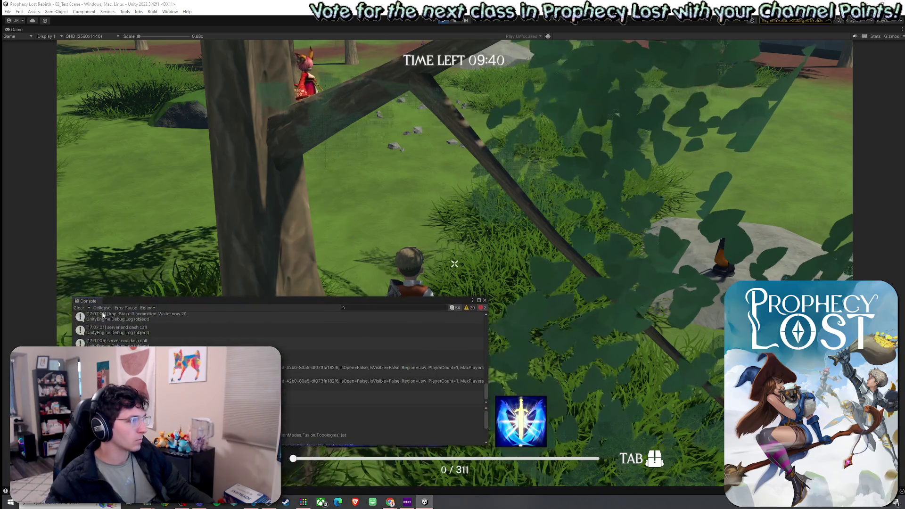
{"action": "scroll", "coordinate": [382, 339], "scroll_direction": "up", "scroll_amount": 5}
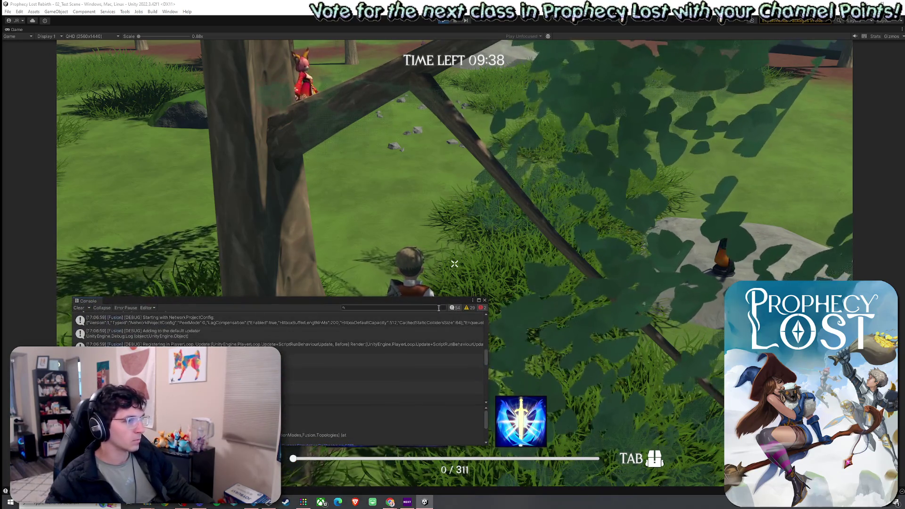
{"action": "left_click", "coordinate": [476, 302]}
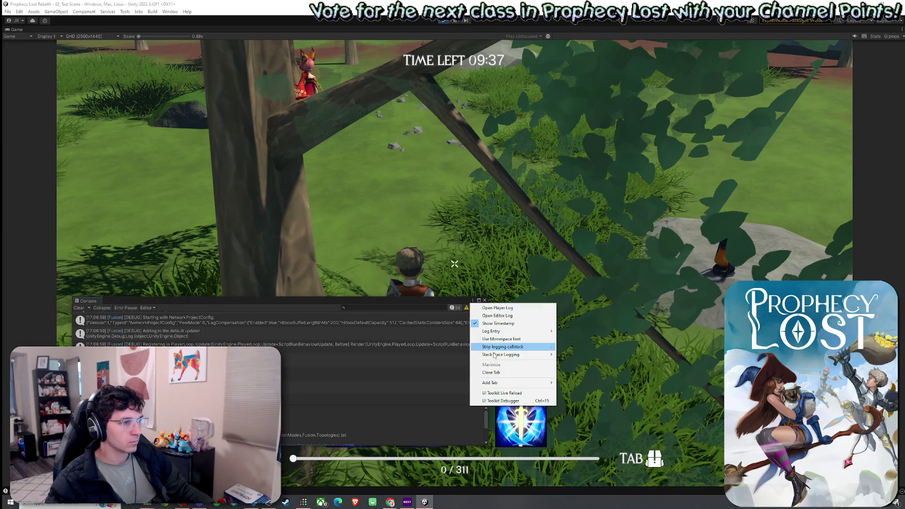
{"action": "left_click", "coordinate": [427, 310]}
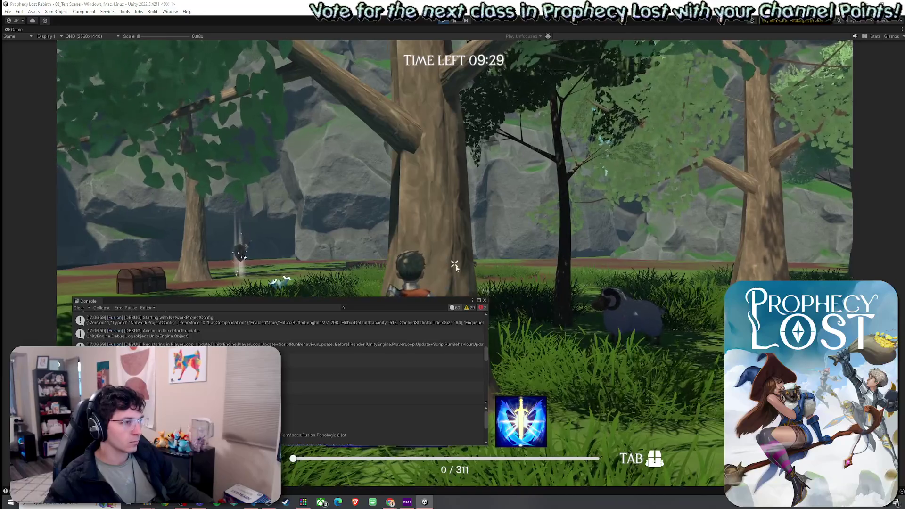
Close the console overlay and walk the knight toward the sheep
{"action": "left_click", "coordinate": [456, 268]}
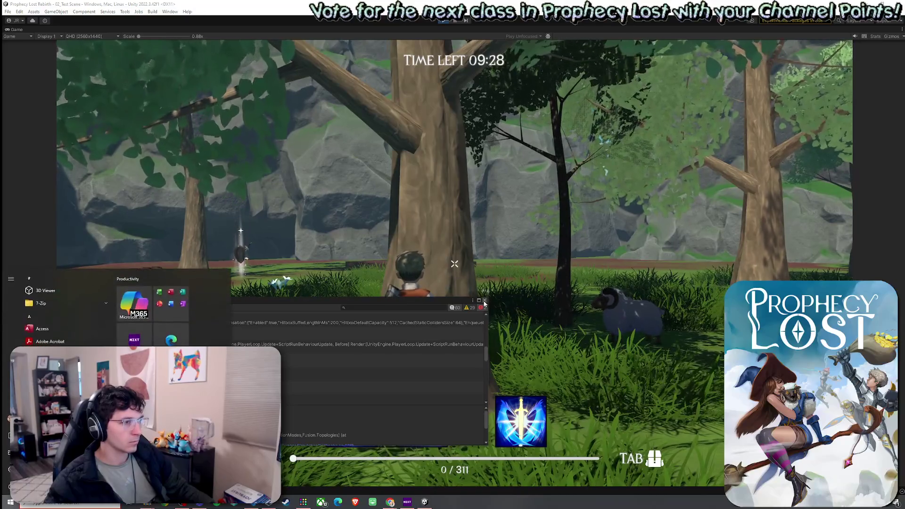
{"action": "key", "text": "w"}
{"action": "key", "text": "w"}
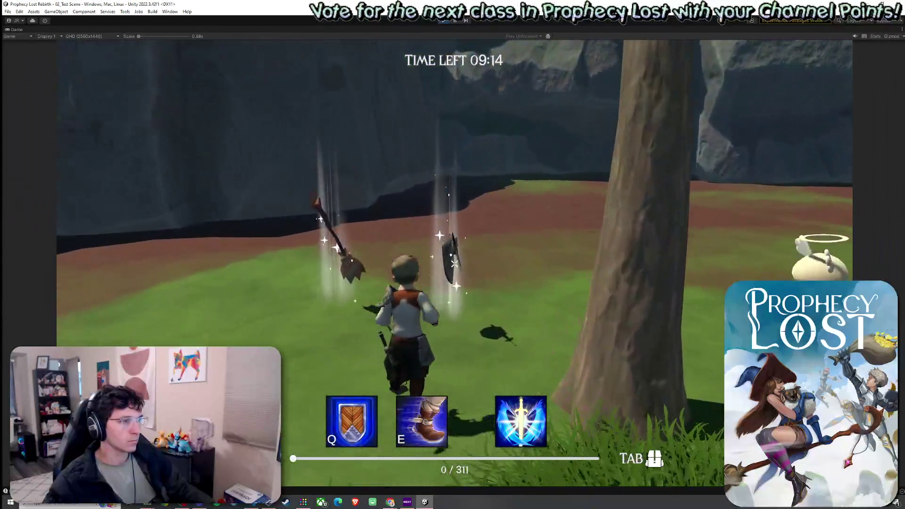
Pick up the sword and shield loot, then dash and run past the tree, chest and rocky cliff
{"action": "key", "text": "Tab"}
{"action": "key", "text": "Tab"}
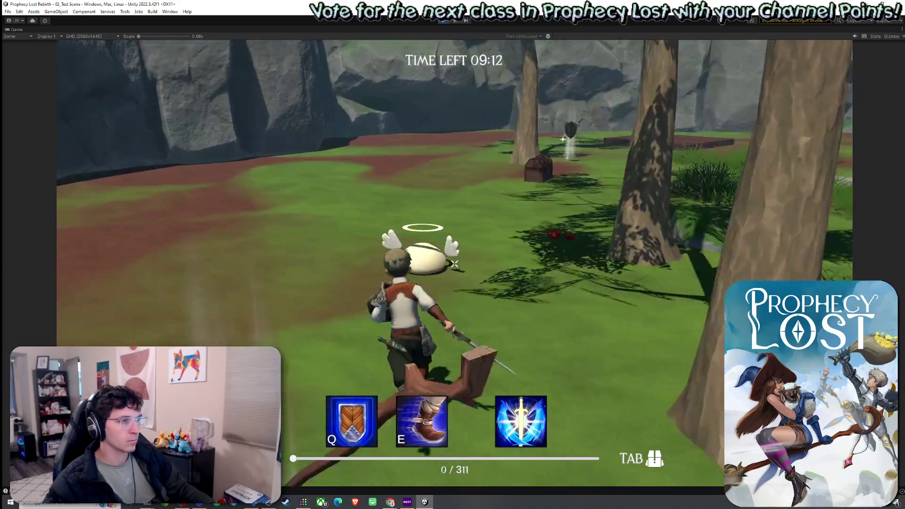
{"action": "key", "text": "e"}
{"action": "key", "text": "q"}
{"action": "key", "text": "w"}
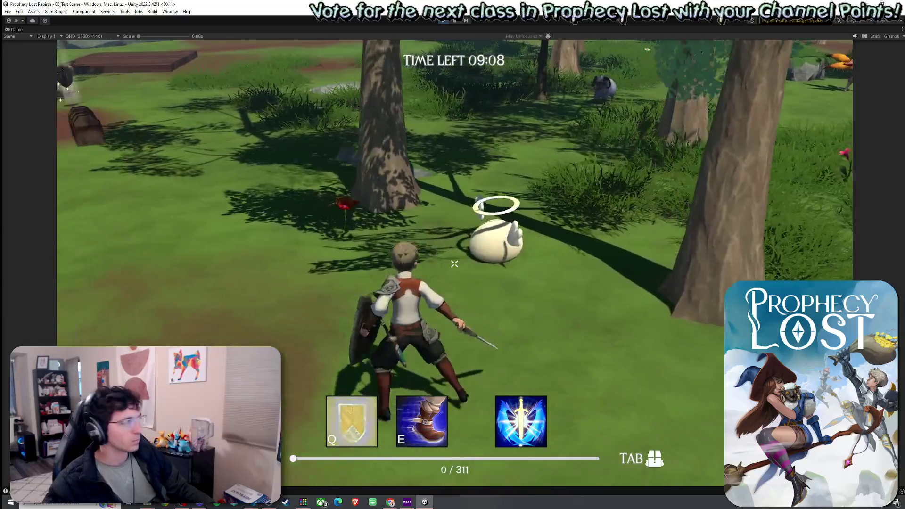
{"action": "key", "text": "w"}
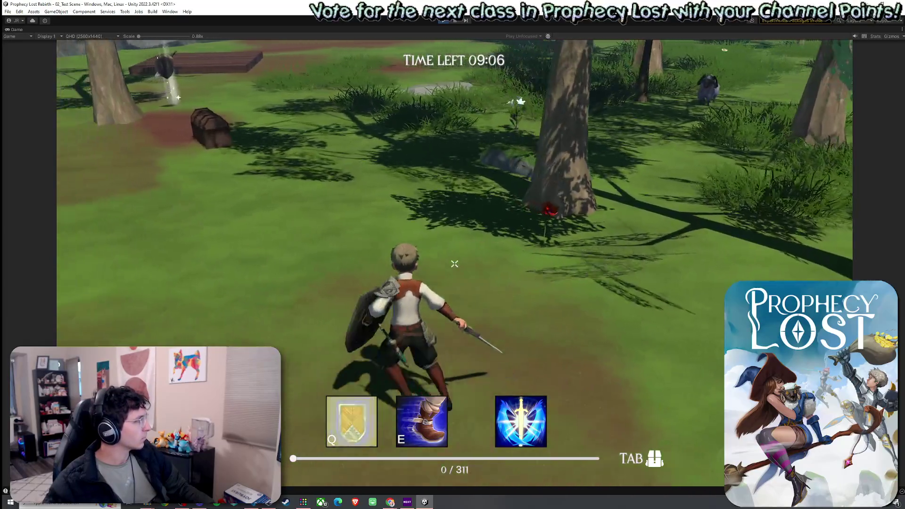
{"action": "key", "text": "w"}
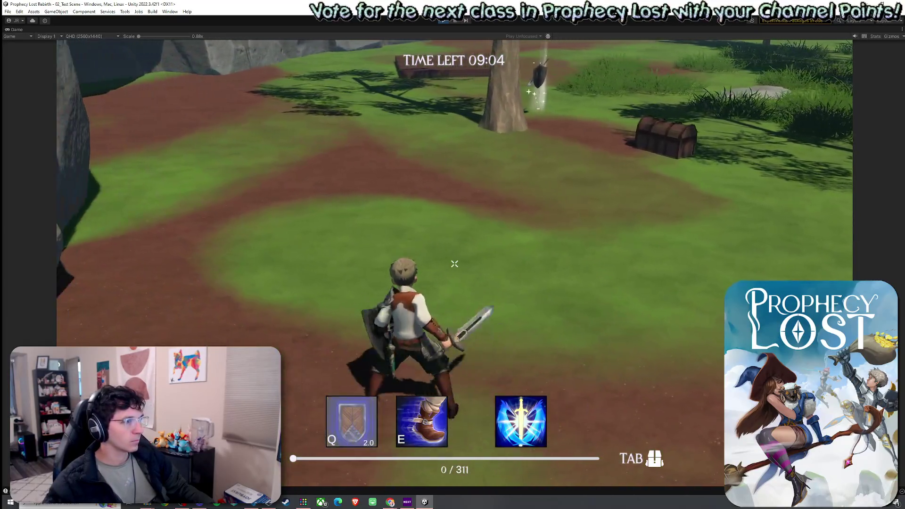
{"action": "key", "text": "w"}
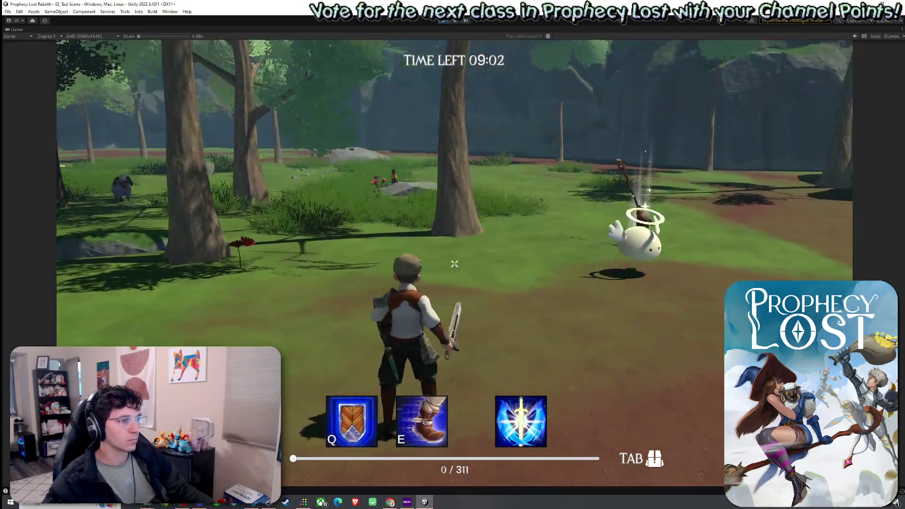
Fight the bunny with sword swings, shield, dash charge and rock-eruption slam, then run on across the clearing
{"action": "key", "text": "w"}
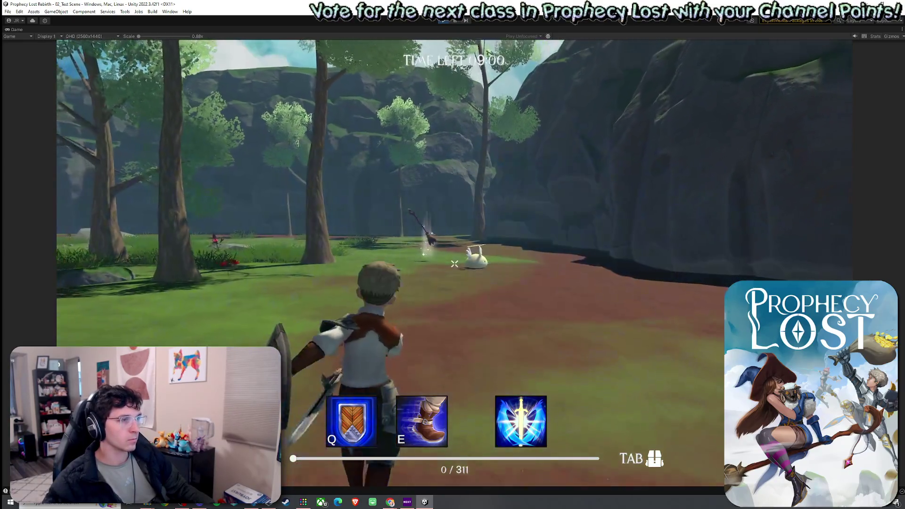
{"action": "key", "text": "w"}
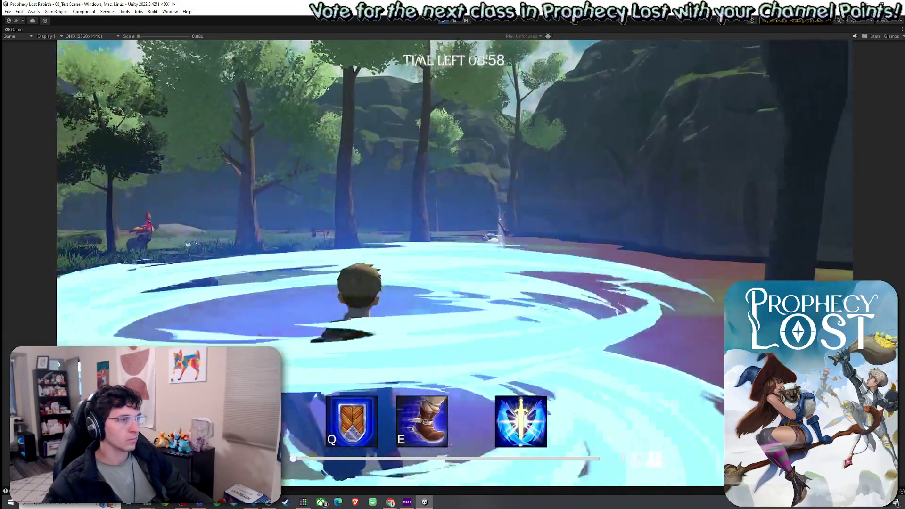
{"action": "left_click", "coordinate": [455, 263]}
{"action": "key", "text": "w"}
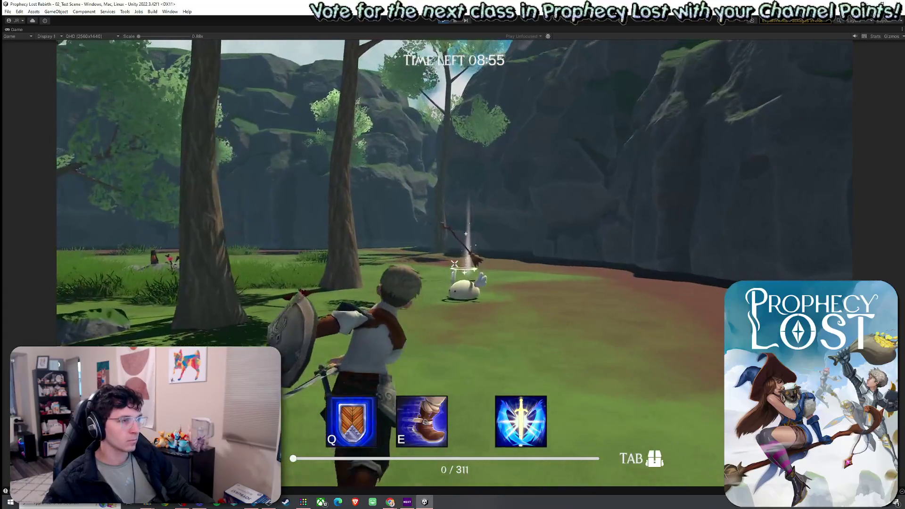
{"action": "left_click", "coordinate": [454, 264]}
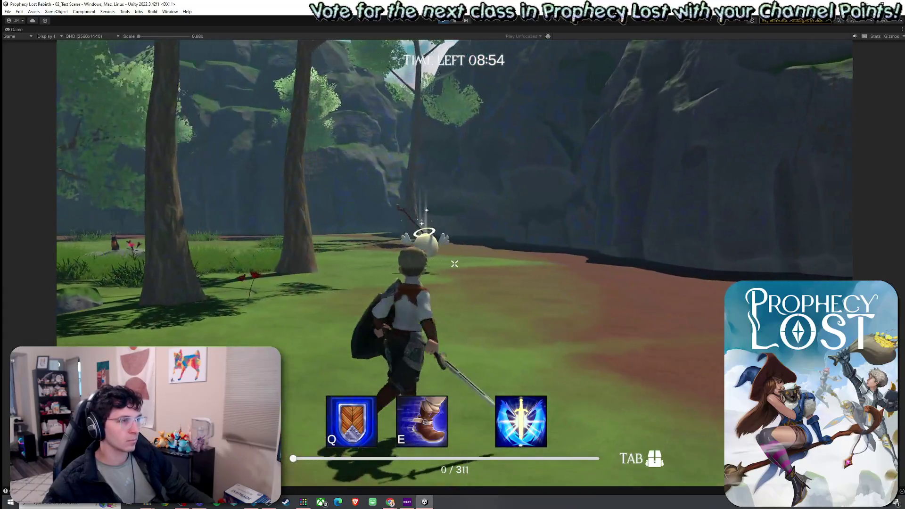
{"action": "key", "text": "q"}
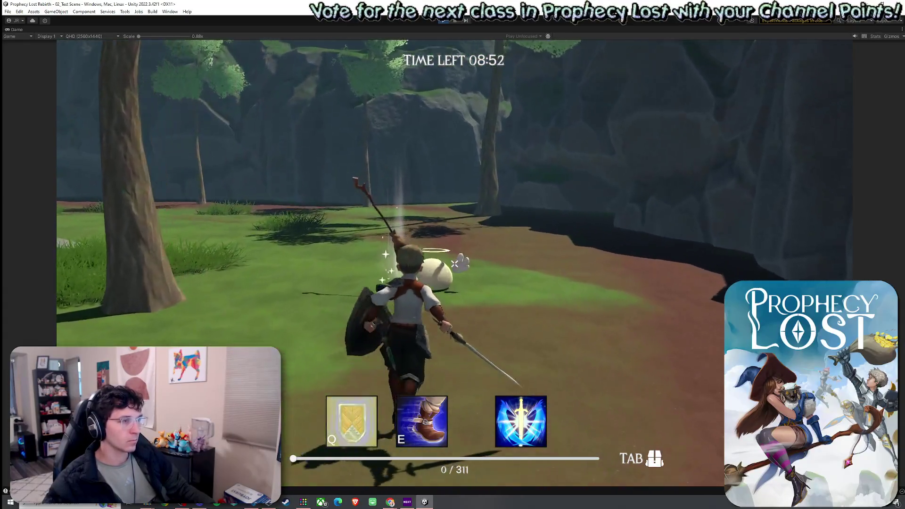
{"action": "key", "text": "e"}
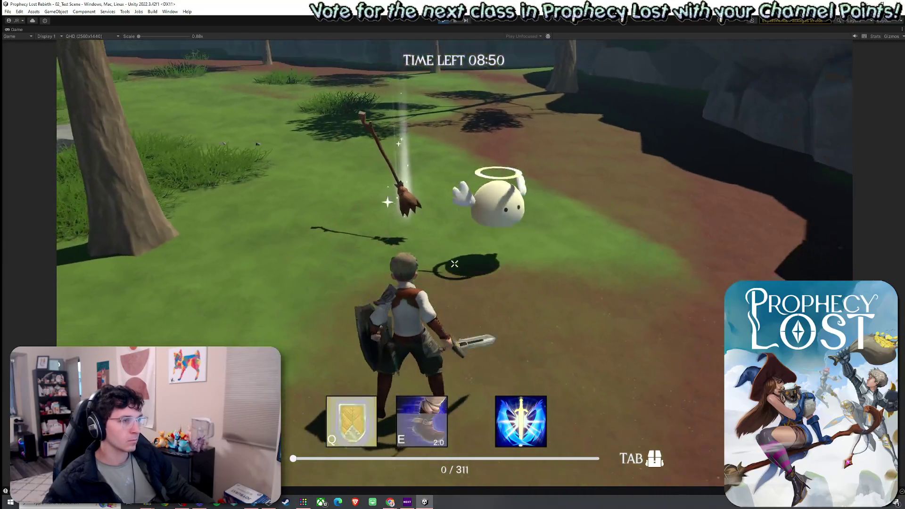
{"action": "key", "text": "q"}
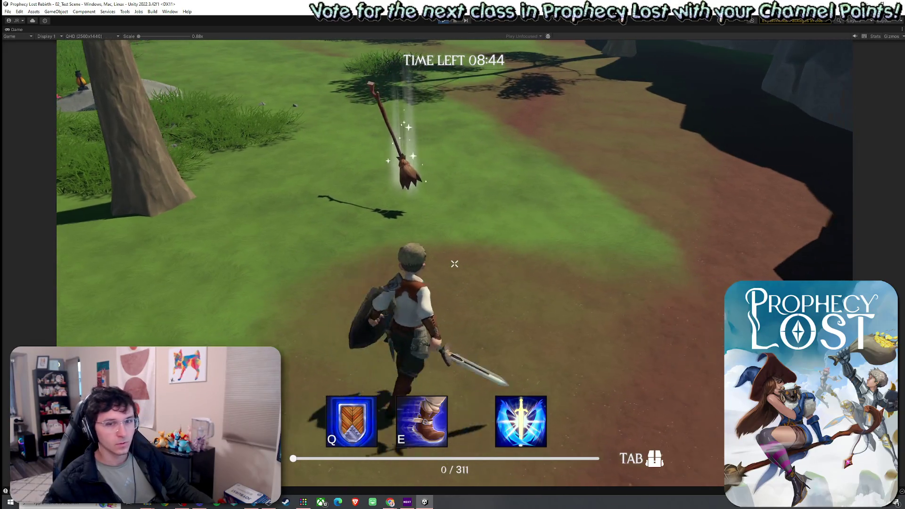
{"action": "key", "text": "w"}
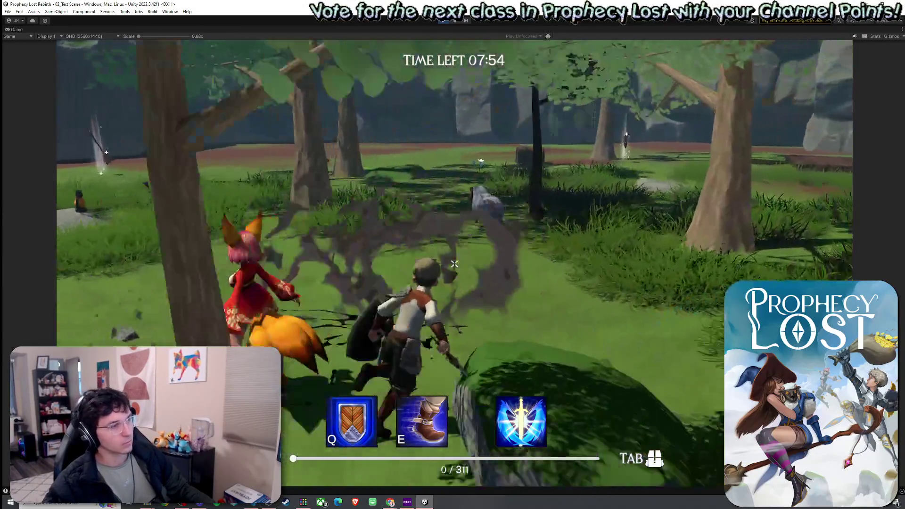
Dash and attack beside the fox creature with a spin slash and glowing ring attack
{"action": "key", "text": "e"}
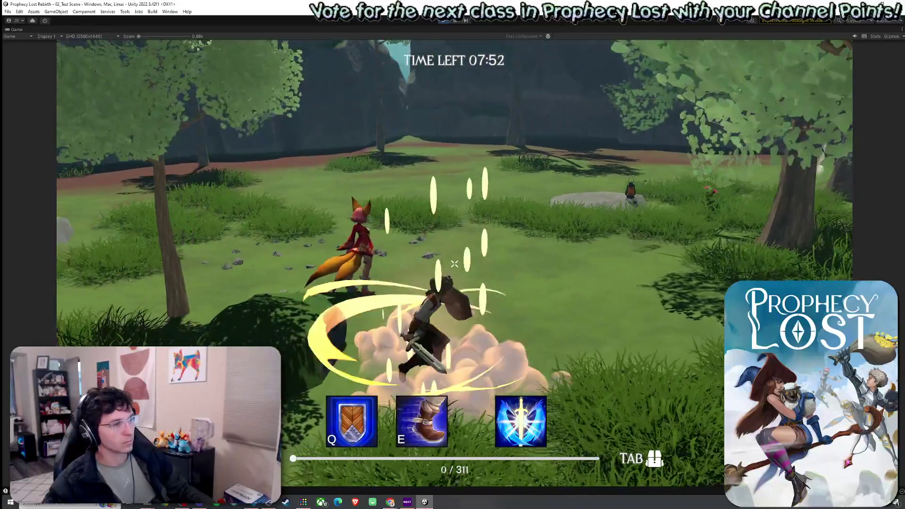
{"action": "left_click", "coordinate": [455, 264]}
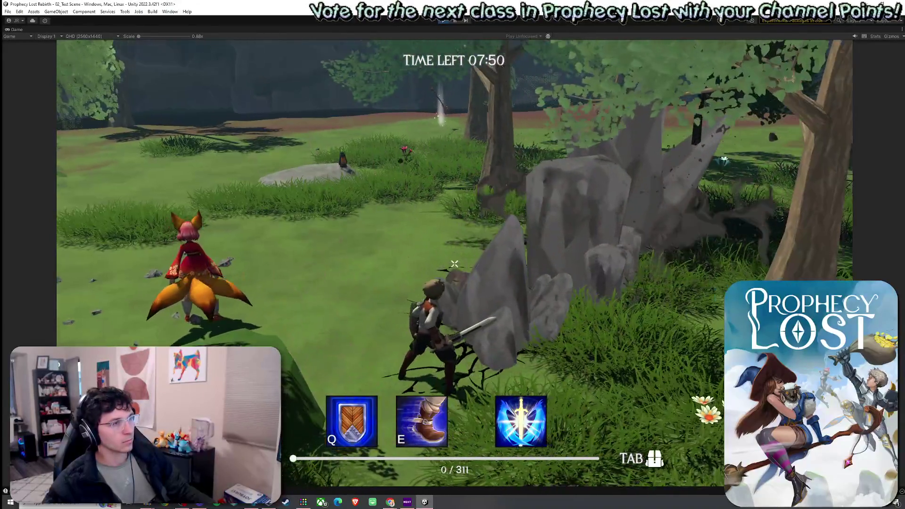
{"action": "key", "text": "w"}
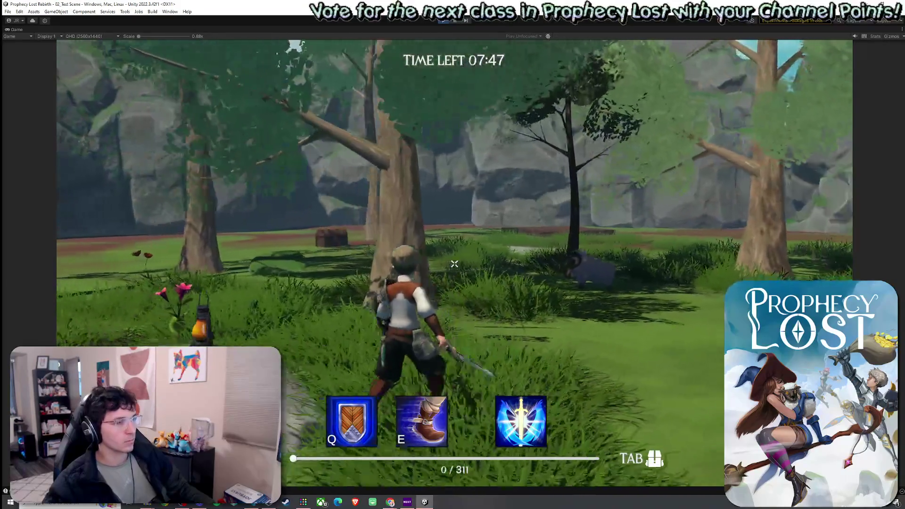
{"action": "left_click", "coordinate": [454, 264]}
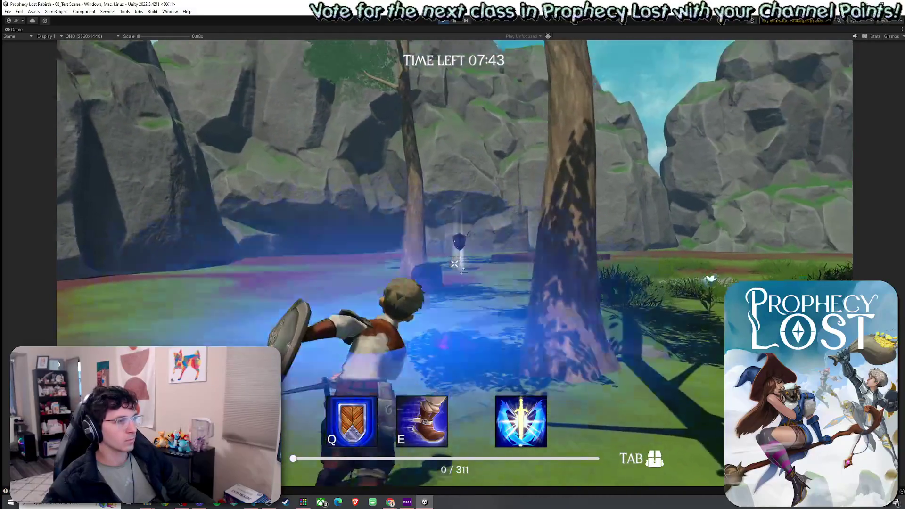
{"action": "right_click", "coordinate": [455, 264]}
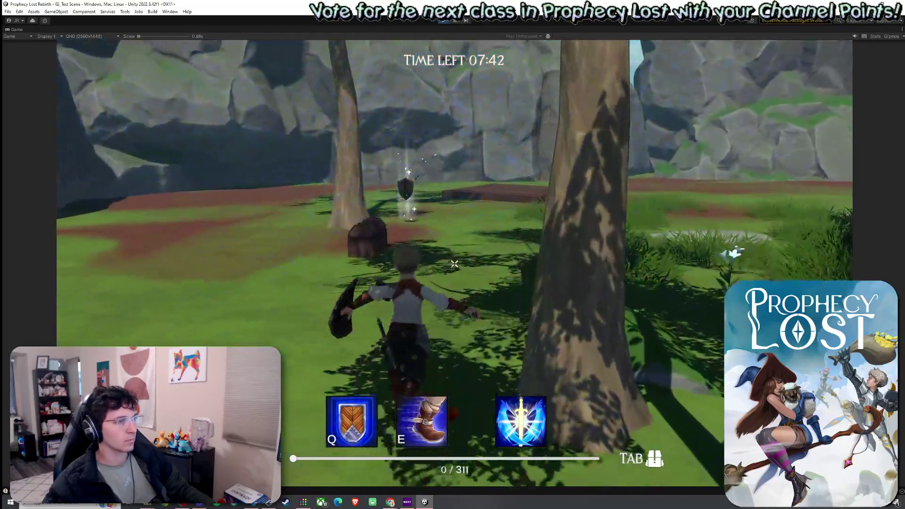
Loot the chest for coins and view the inventory with gold and shield
{"action": "key", "text": "f"}
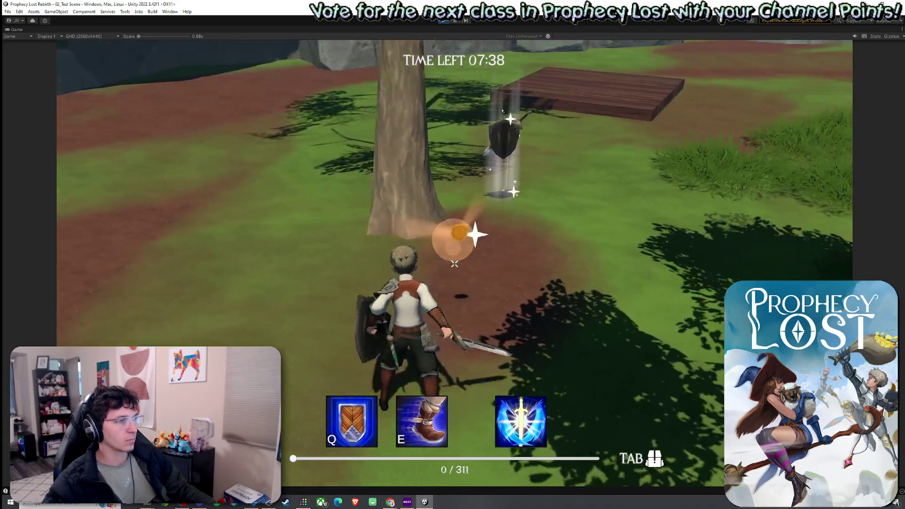
{"action": "key", "text": "Tab"}
{"action": "key", "text": "Tab"}
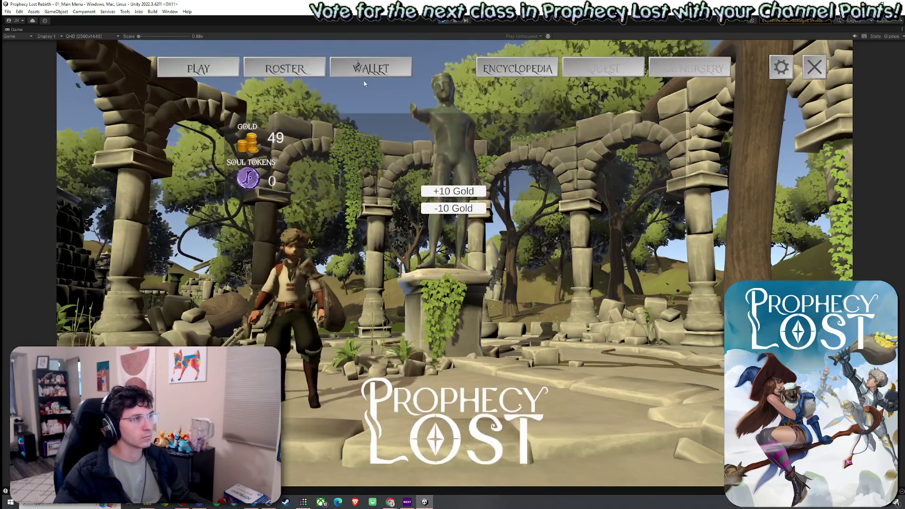
View the world destination map from the Play options and close it
{"action": "left_click", "coordinate": [205, 69]}
{"action": "left_click", "coordinate": [452, 262]}
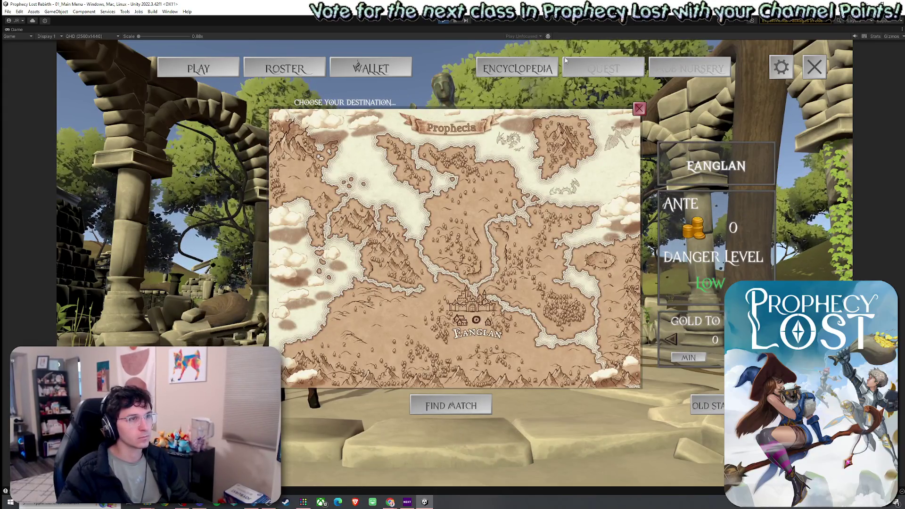
{"action": "left_click", "coordinate": [639, 108]}
Browse the item encyclopedia and then the class roster details
{"action": "left_click", "coordinate": [518, 68]}
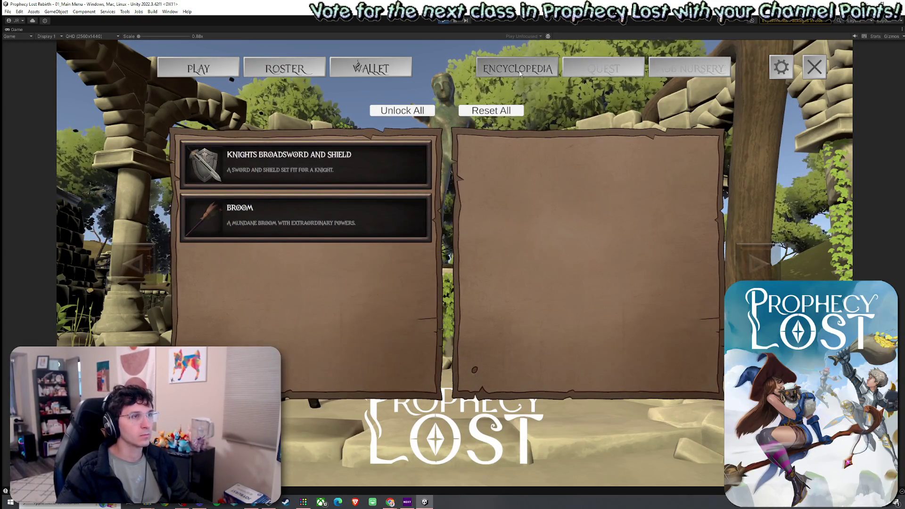
{"action": "left_click", "coordinate": [482, 70]}
{"action": "left_click", "coordinate": [305, 73]}
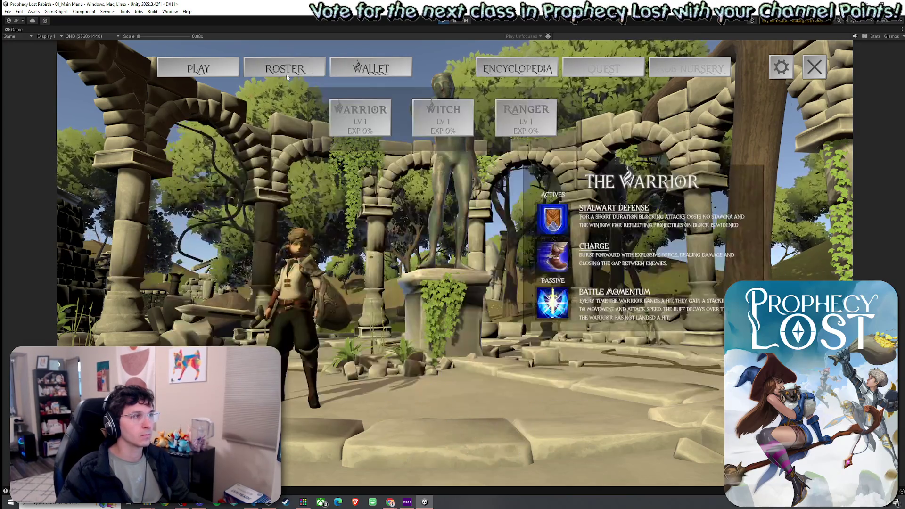
{"action": "left_click", "coordinate": [307, 75]}
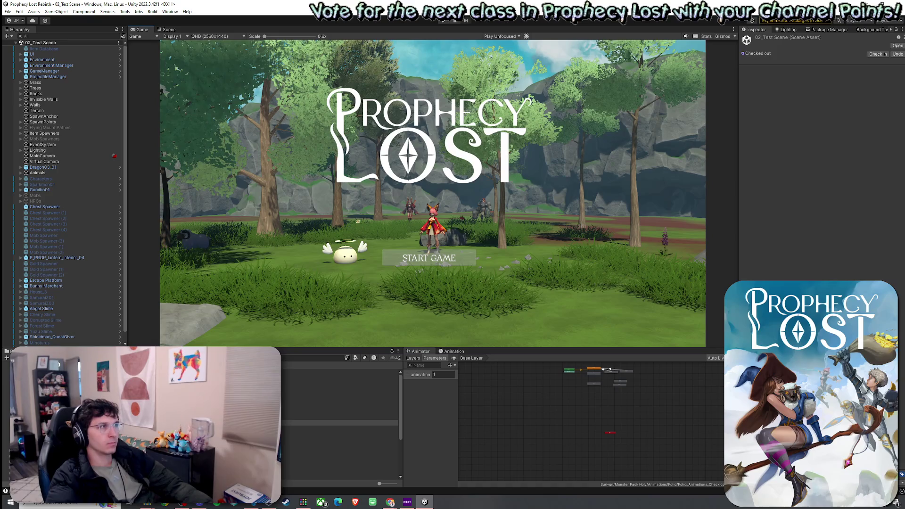
Run 02_Test Scene in play mode and begin a match via Start Game, dismissing a stray system start menu
{"action": "left_click", "coordinate": [443, 20]}
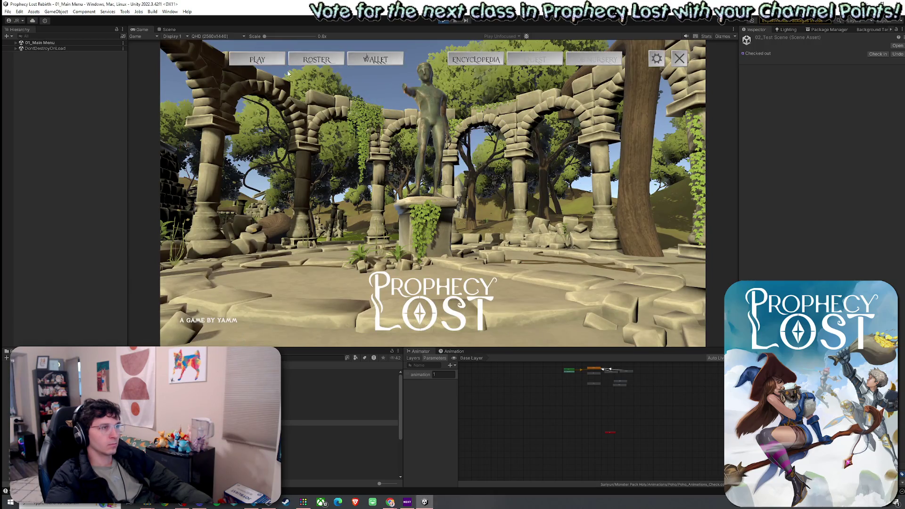
{"action": "left_click", "coordinate": [270, 57]}
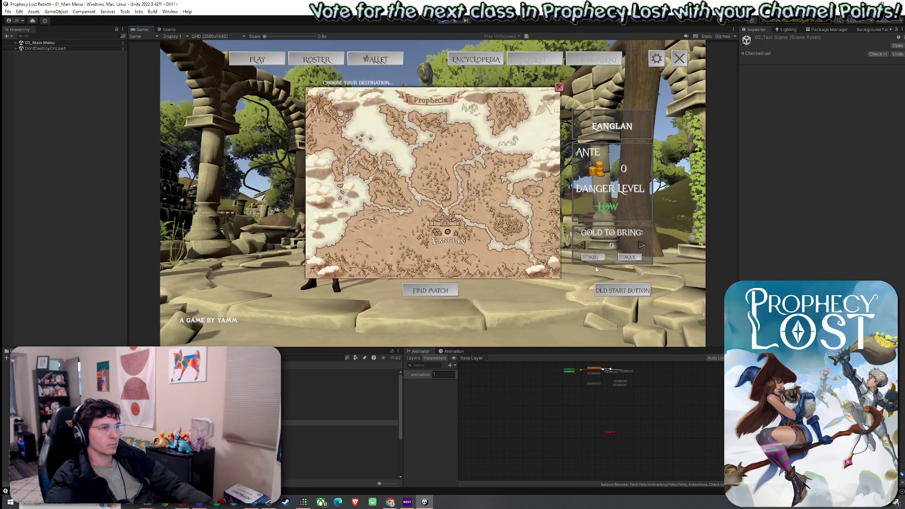
{"action": "left_click", "coordinate": [10, 502]}
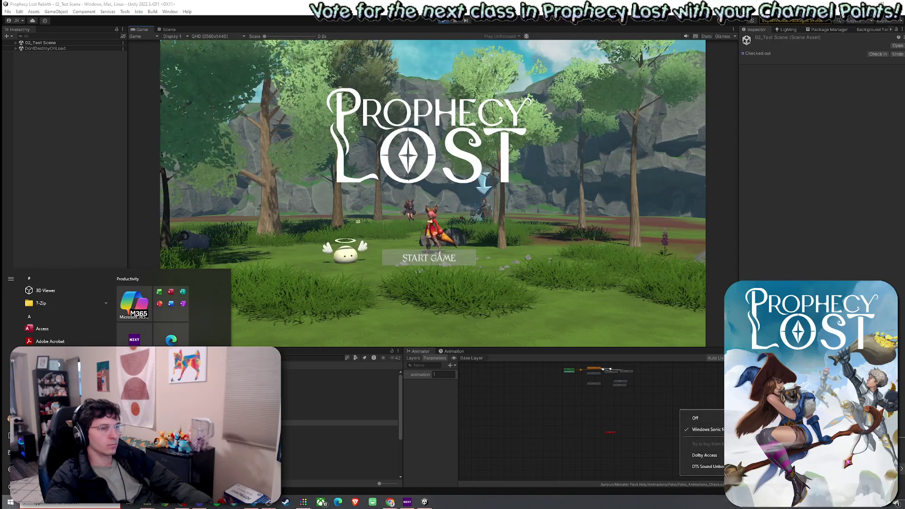
{"action": "key", "text": "Escape"}
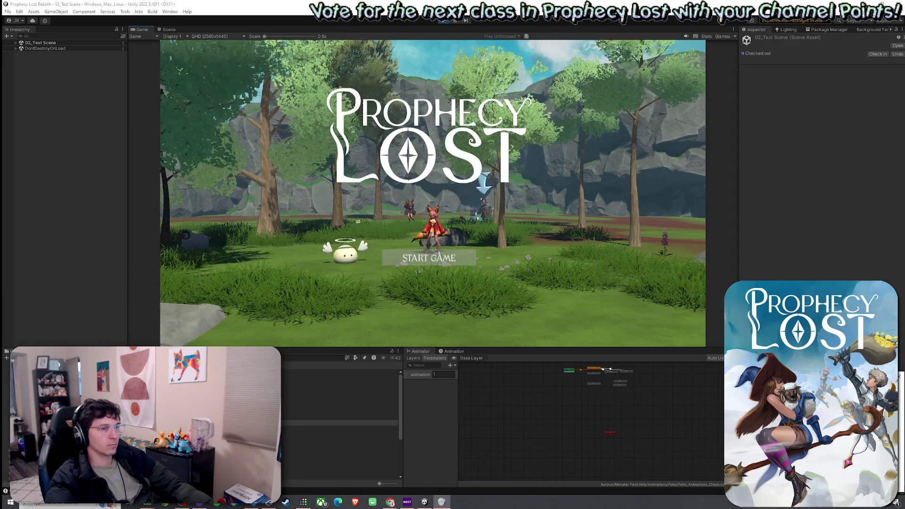
{"action": "left_click", "coordinate": [429, 258]}
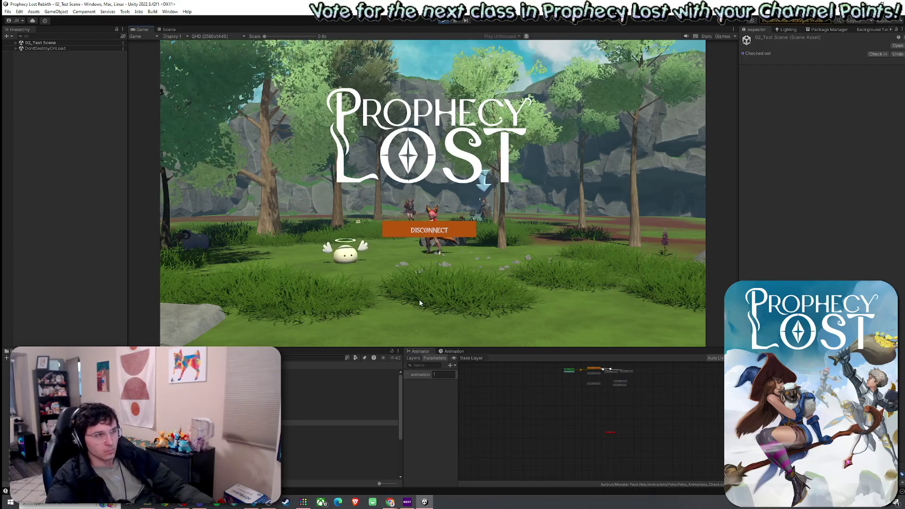
Run the knight over the grey rock with a shield use and through the forest until the match timer nears 9:17
{"action": "key", "text": "w"}
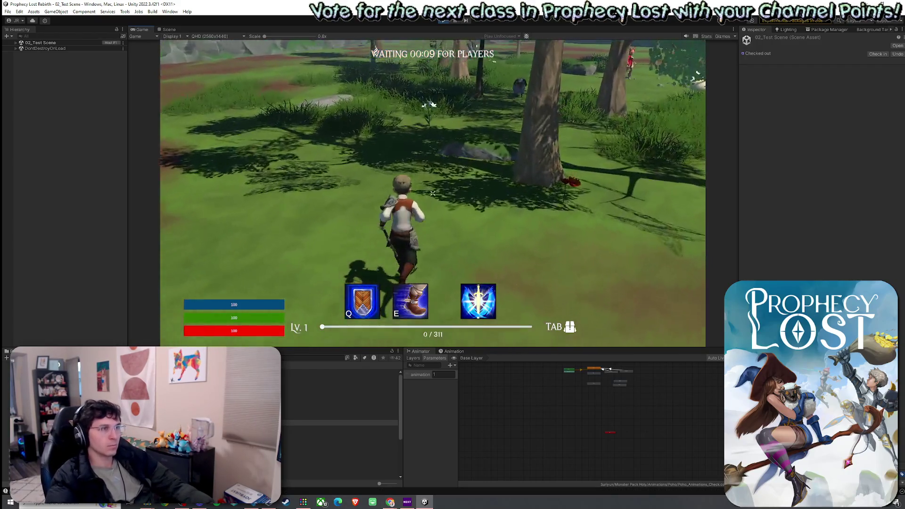
{"action": "key", "text": "w"}
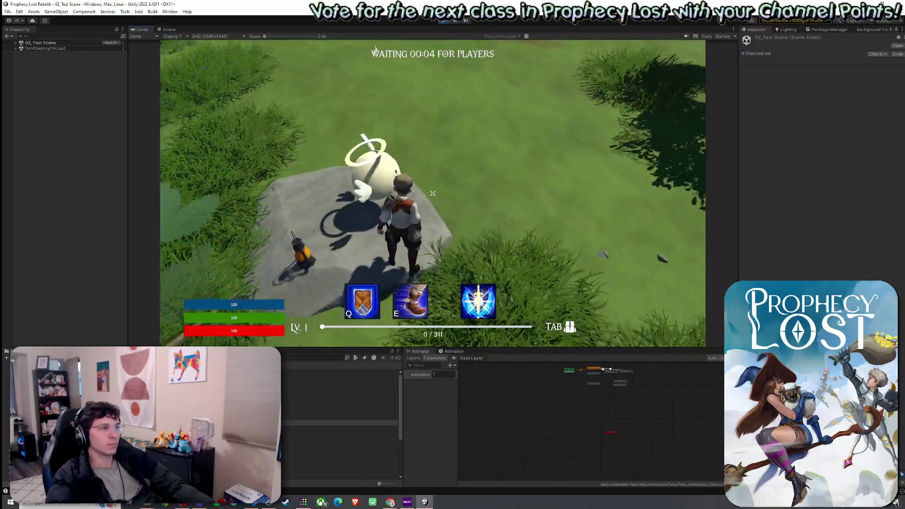
{"action": "key", "text": "q"}
{"action": "key", "text": "w"}
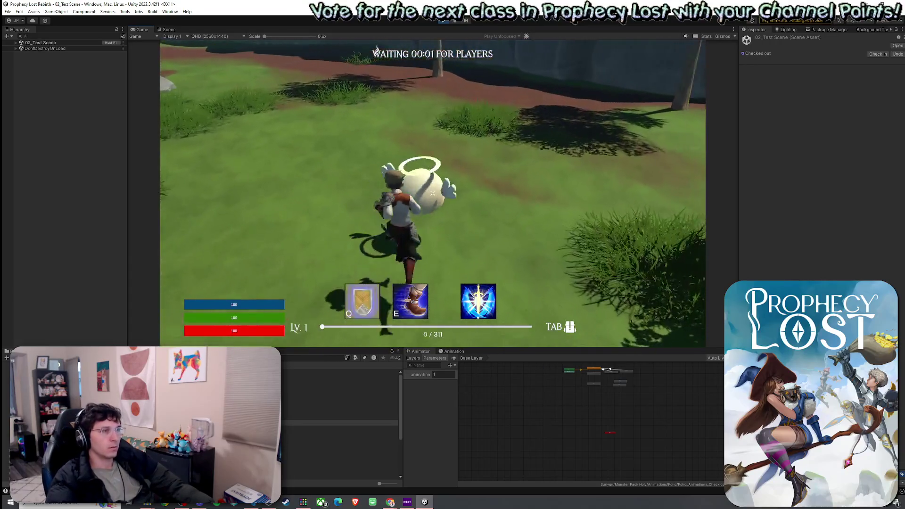
{"action": "key", "text": "w"}
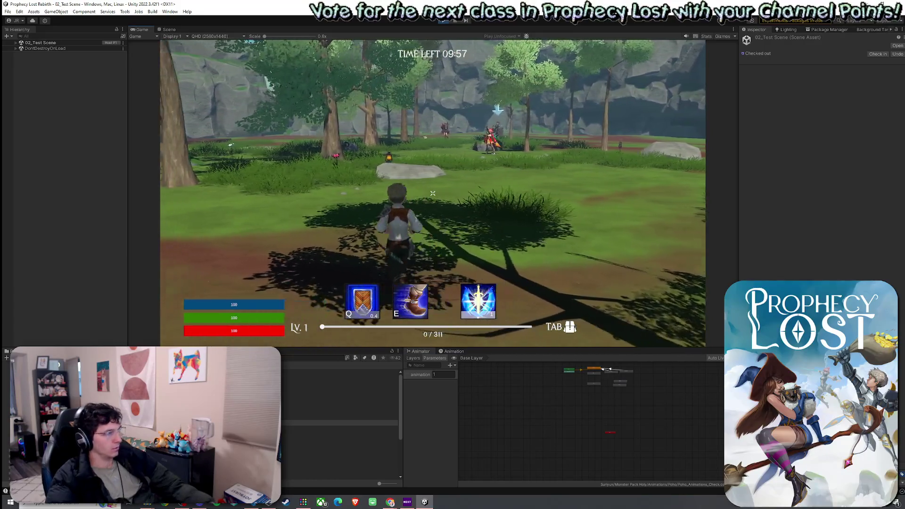
{"action": "key", "text": "super"}
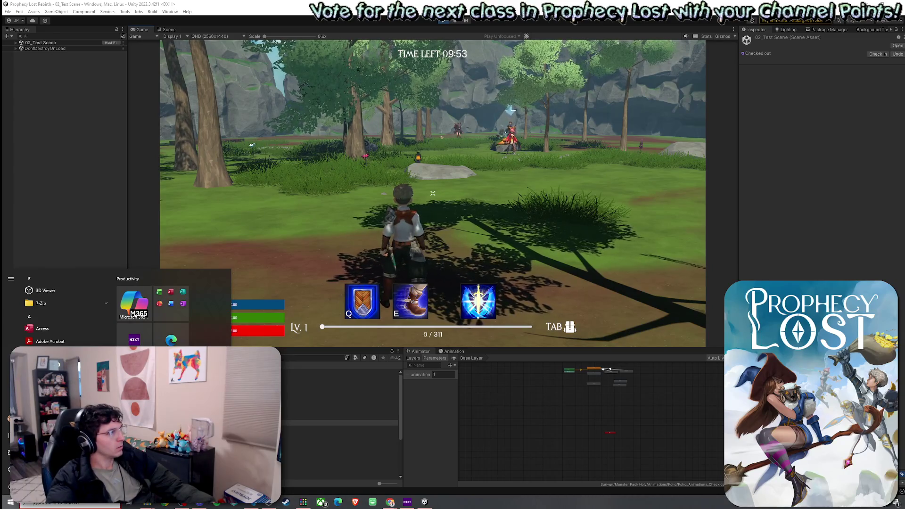
{"action": "key", "text": "super"}
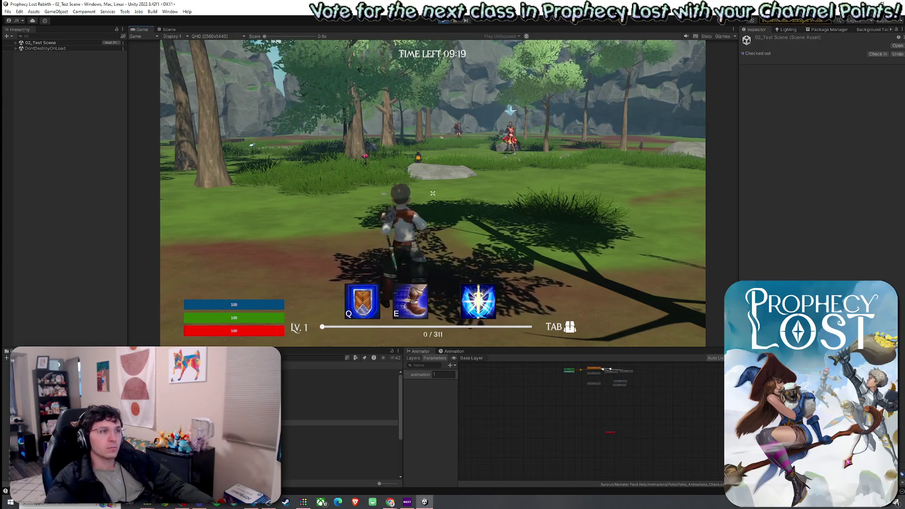
{"action": "key", "text": "super"}
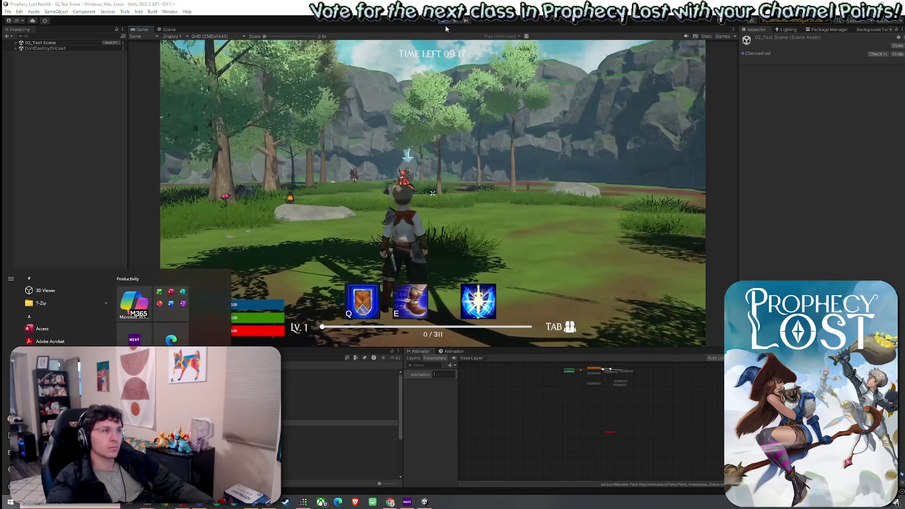
Stop the playtest with the Play button while the knight faces a red creature by the cliffs
{"action": "left_click", "coordinate": [445, 29]}
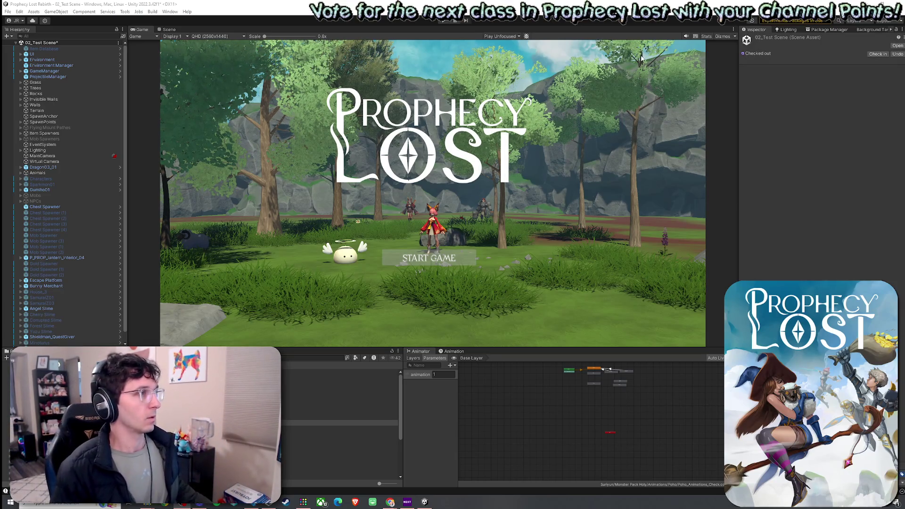
Review the Edit and File menus, then re-enter play mode and start a game from the title screen
{"action": "left_click", "coordinate": [19, 12]}
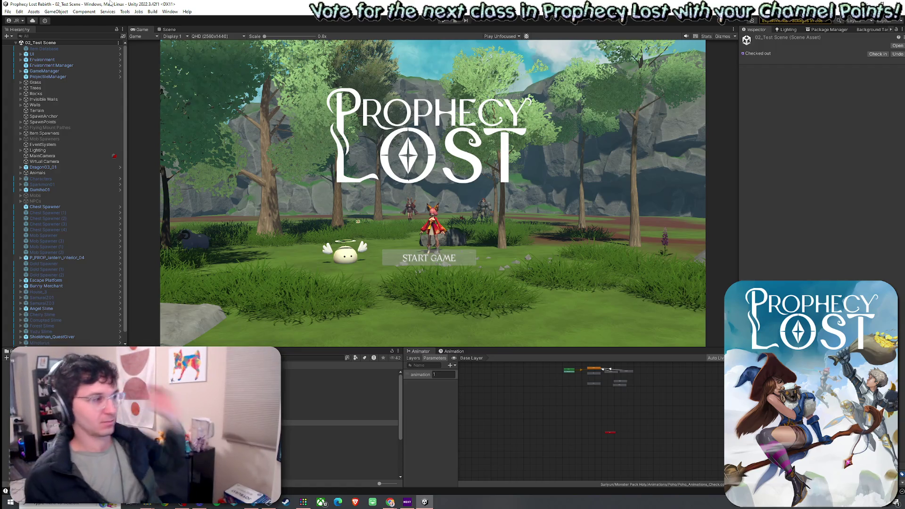
{"action": "left_click", "coordinate": [7, 11]}
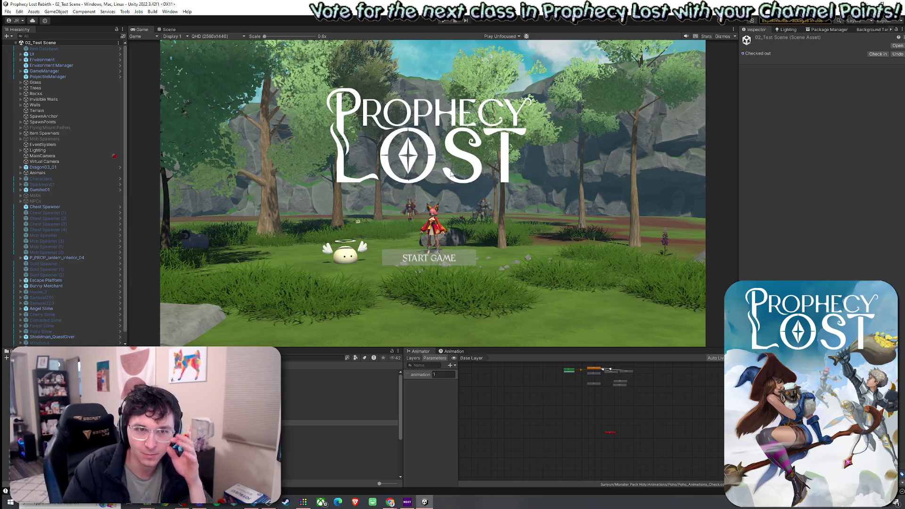
{"action": "left_click", "coordinate": [8, 11]}
{"action": "left_click", "coordinate": [28, 50]}
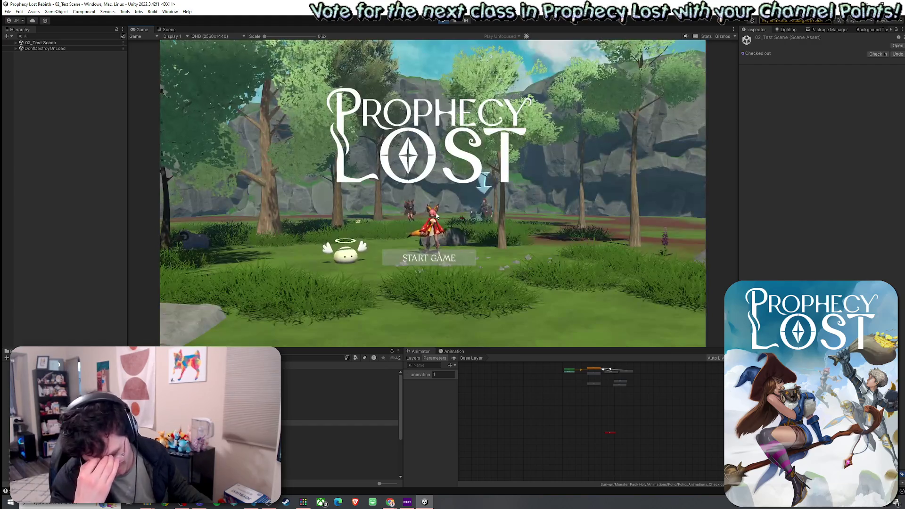
{"action": "left_click", "coordinate": [429, 258]}
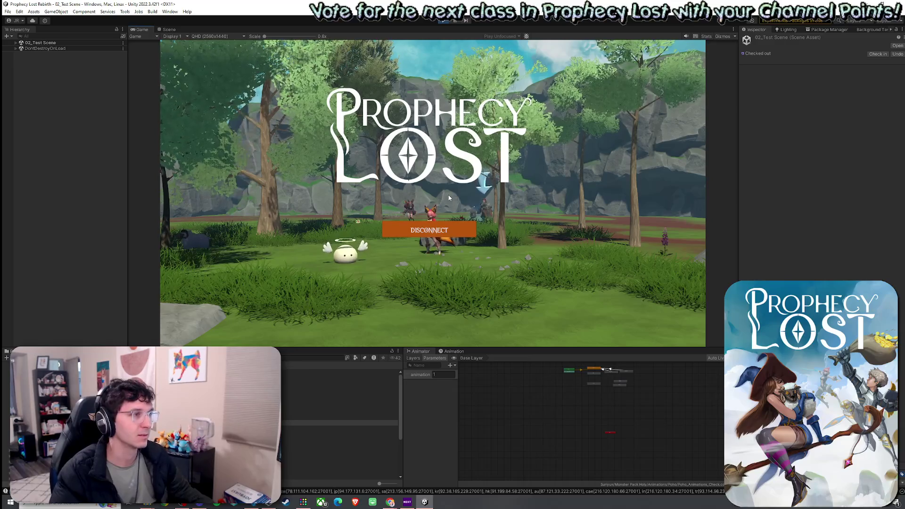
Run the knight across the field toward the trees while the lobby countdown finishes
{"action": "key", "text": "w"}
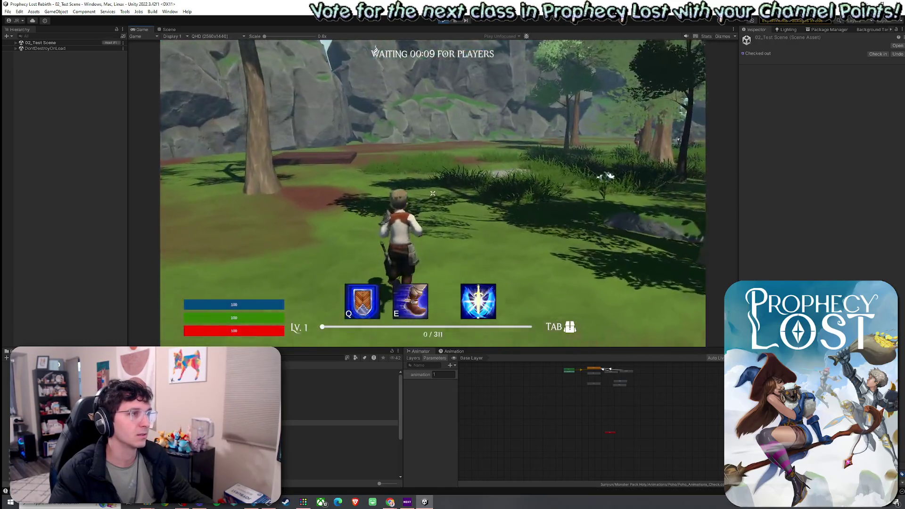
{"action": "key", "text": "w"}
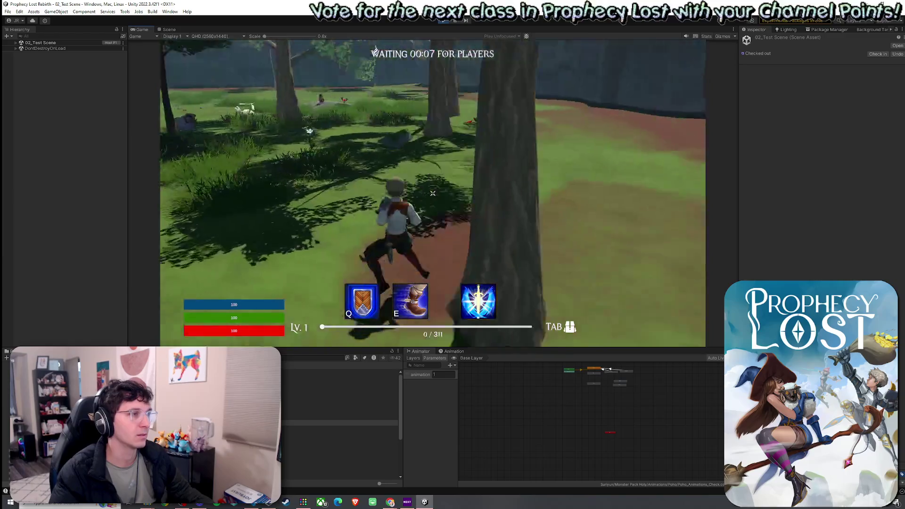
{"action": "key", "text": "w"}
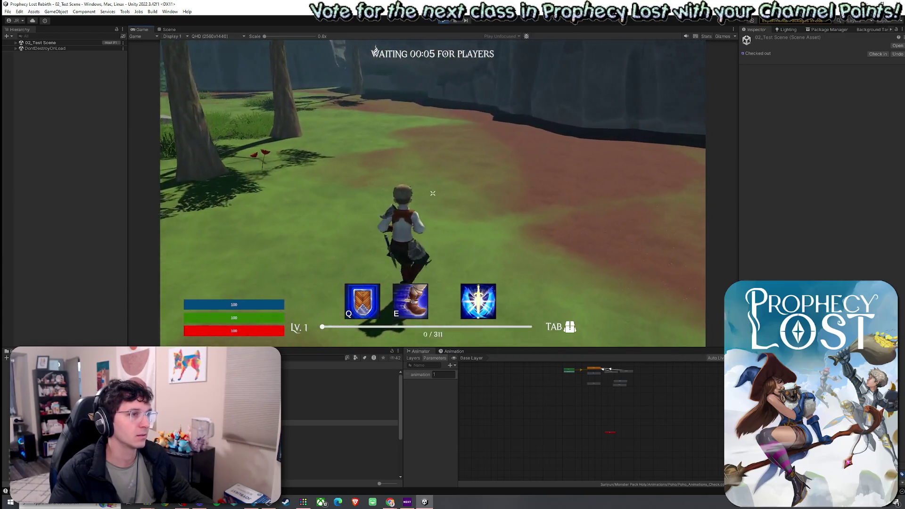
{"action": "key", "text": "w"}
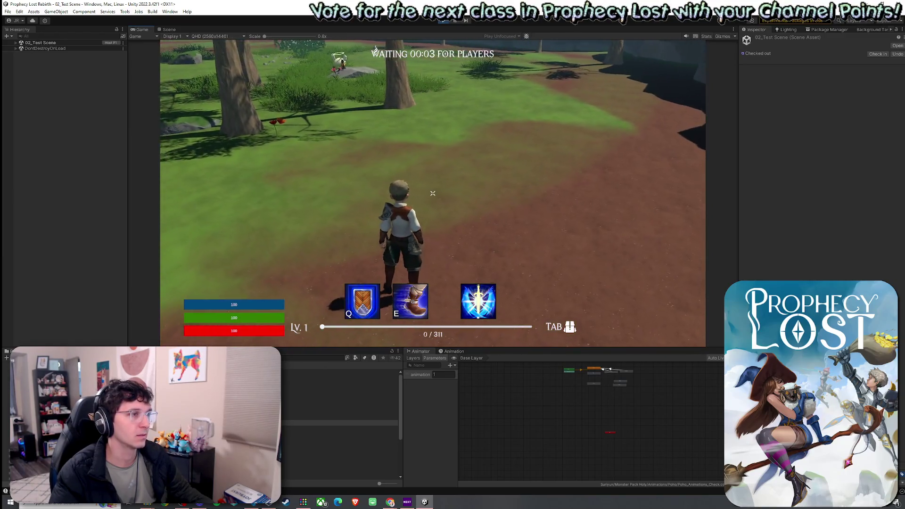
{"action": "key", "text": "w"}
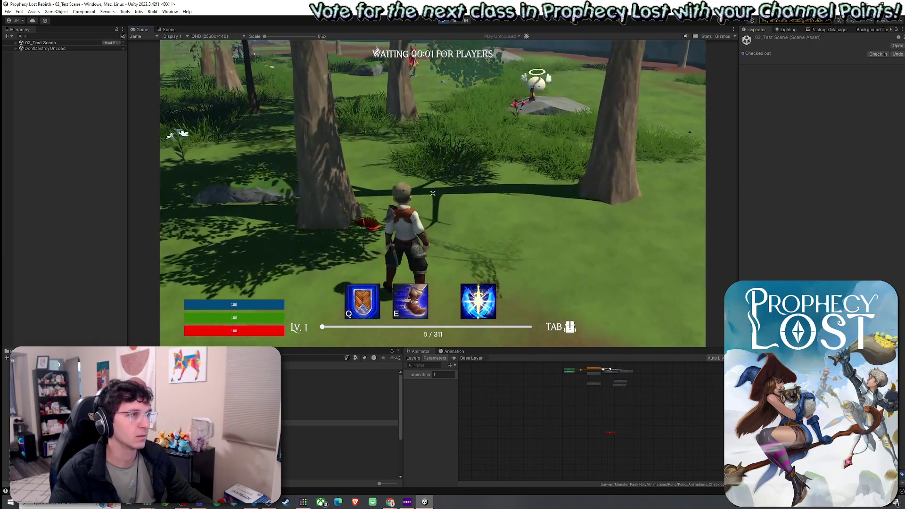
{"action": "key", "text": "w"}
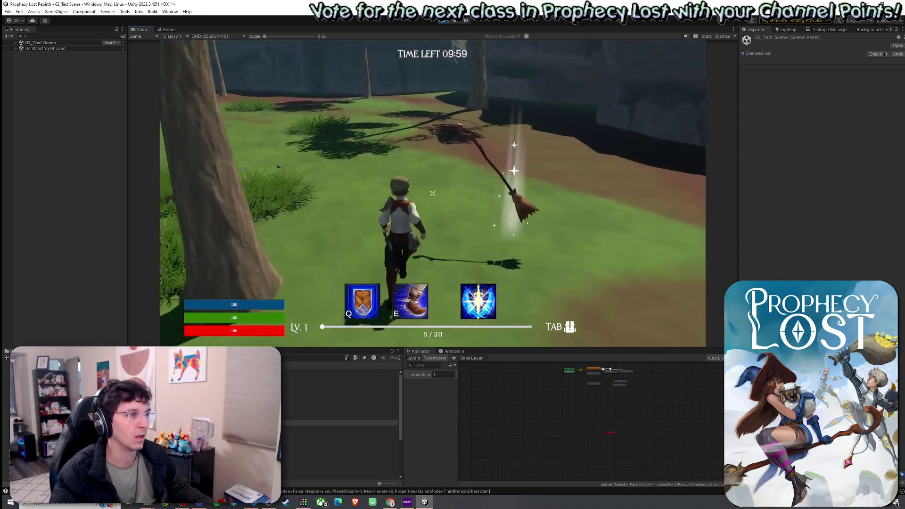
Check the inventory, then fight with sword swings, the Q shield and the E boots dash
{"action": "key", "text": "Tab"}
{"action": "key", "text": "Tab"}
{"action": "key", "text": "w"}
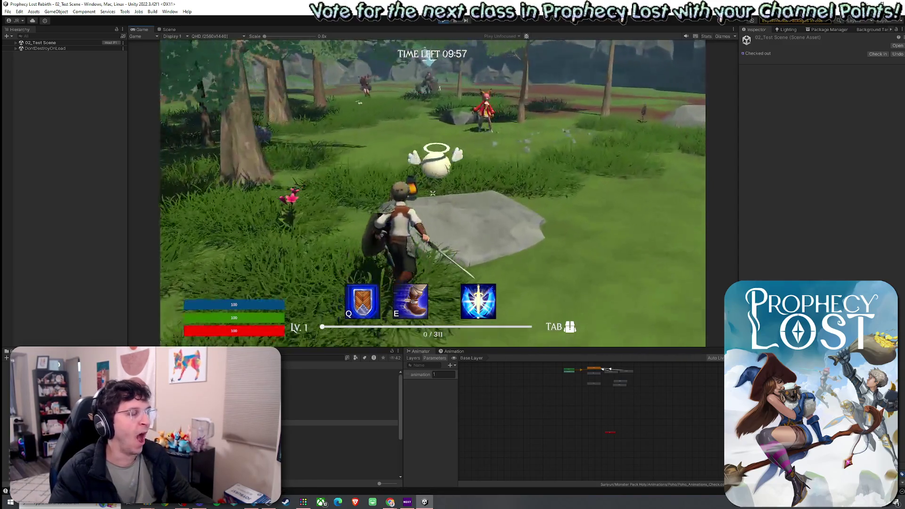
{"action": "key", "text": "q"}
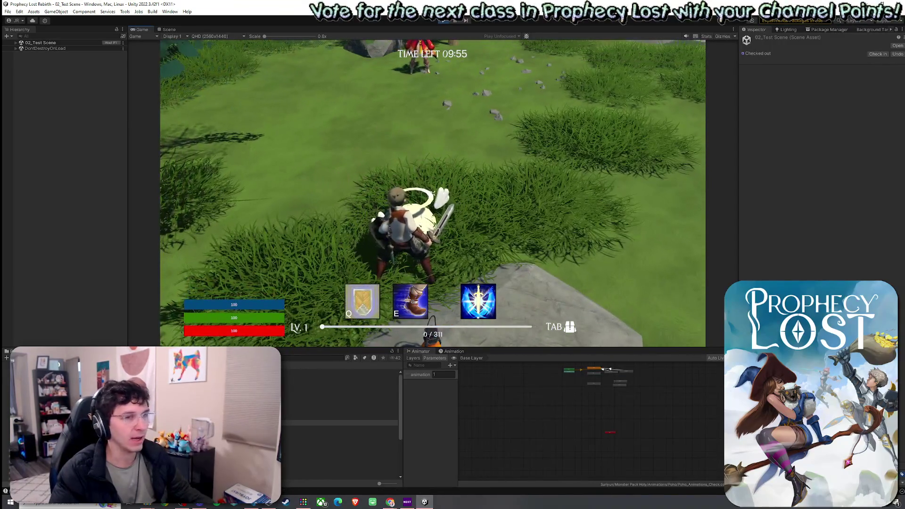
{"action": "key", "text": "w"}
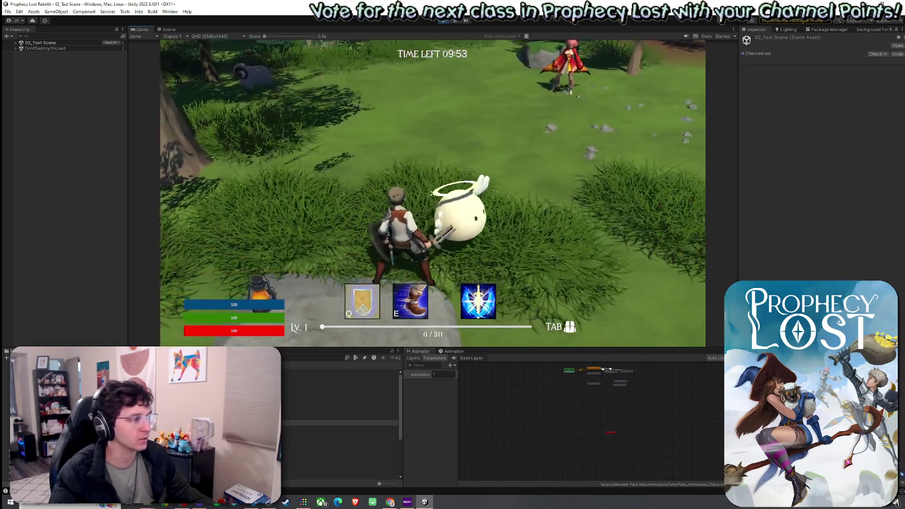
{"action": "key", "text": "e"}
{"action": "left_click", "coordinate": [432, 192]}
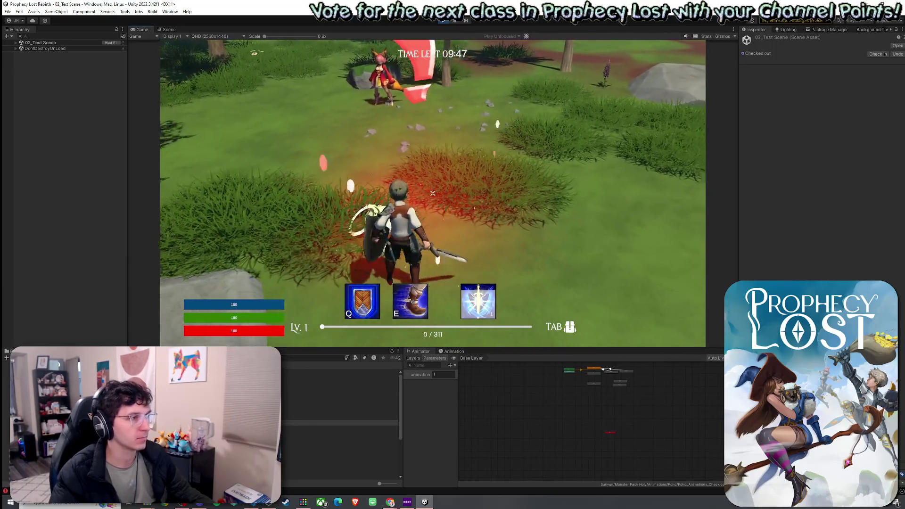
Switch to the browser showing the social media post, then back to the running game
{"action": "key", "text": "super"}
{"action": "key", "text": "super"}
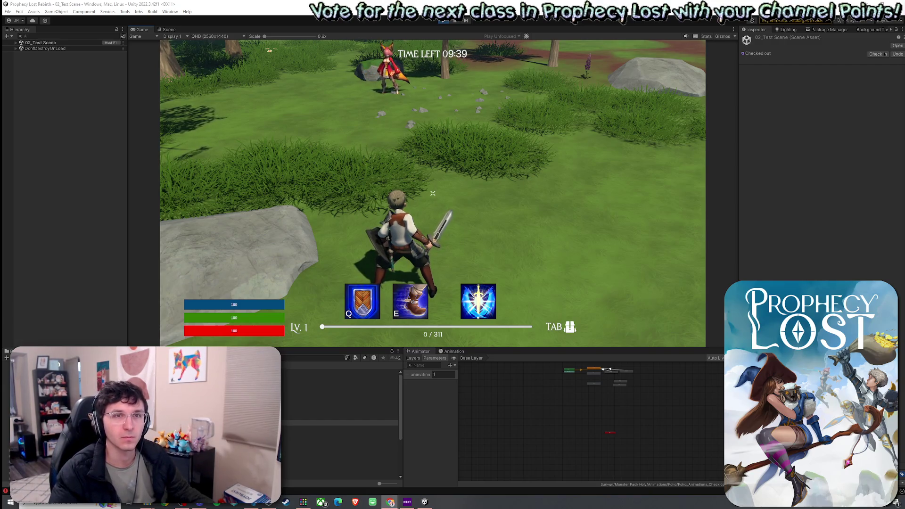
{"action": "key", "text": "alt+Tab"}
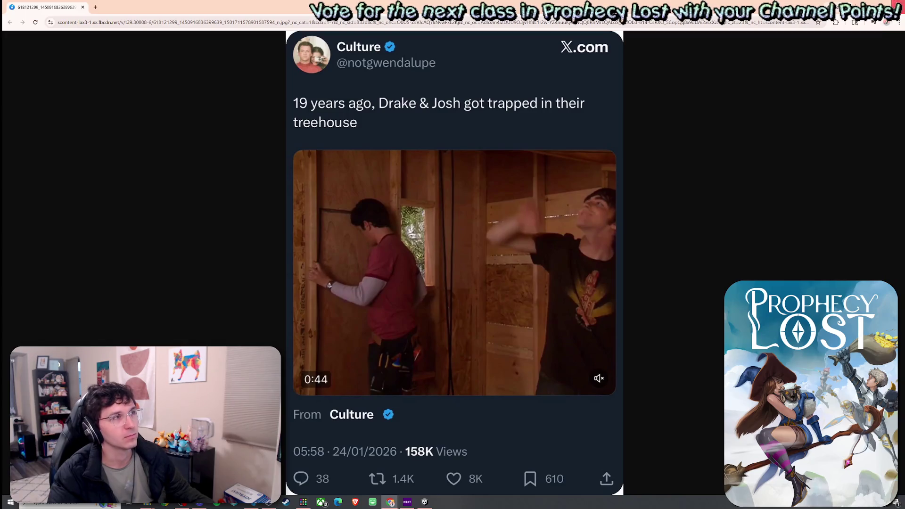
{"action": "key", "text": "alt+Tab"}
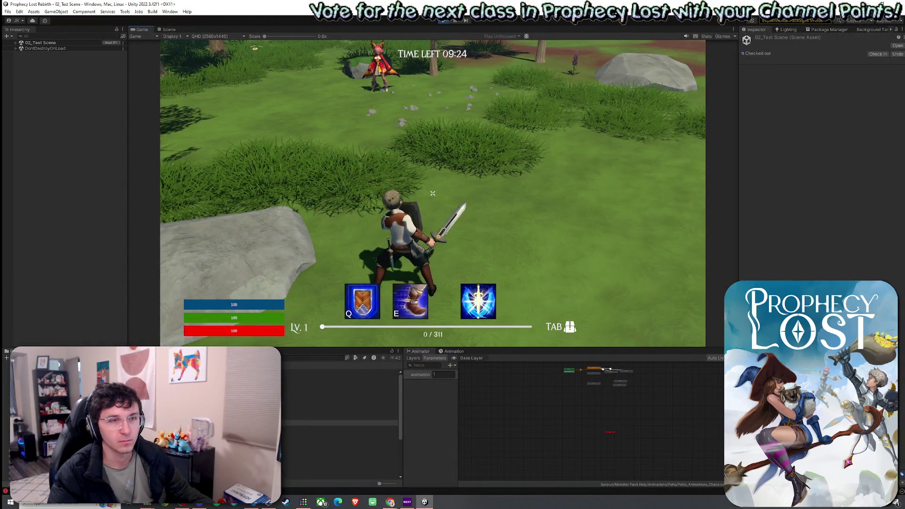
Run forward and chain sword swings with blue slash attacks
{"action": "key", "text": "w"}
{"action": "left_click", "coordinate": [432, 192]}
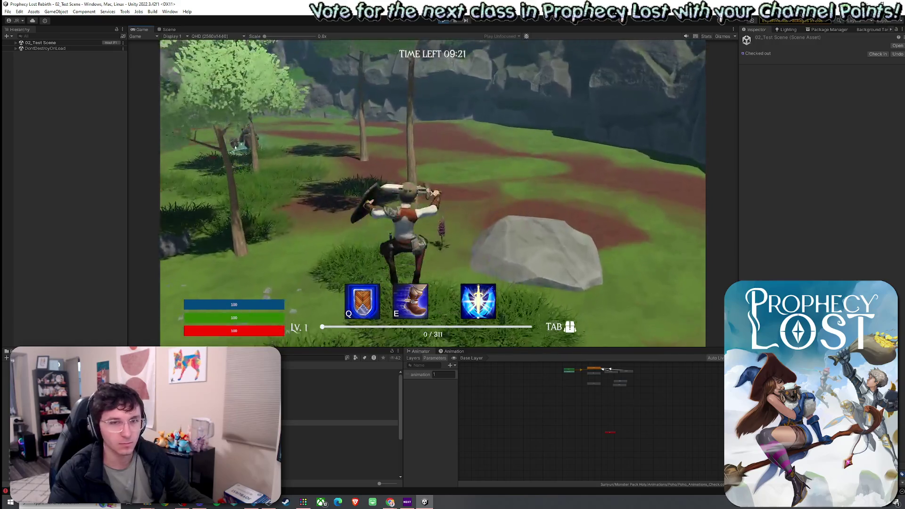
{"action": "left_click", "coordinate": [432, 193]}
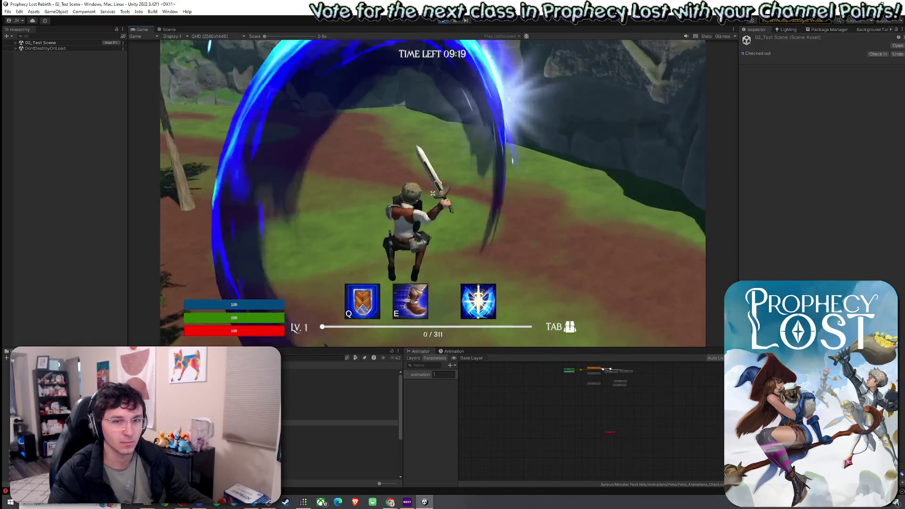
{"action": "left_click", "coordinate": [432, 193]}
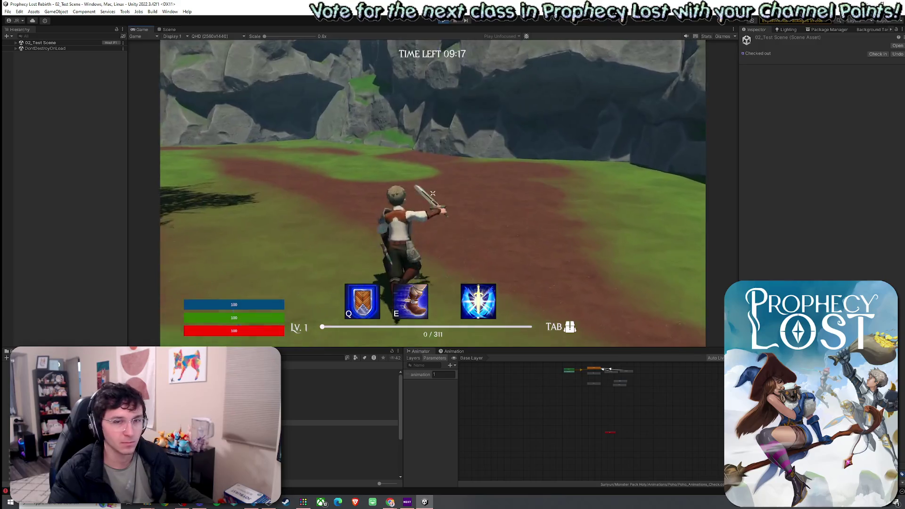
{"action": "left_click", "coordinate": [432, 193]}
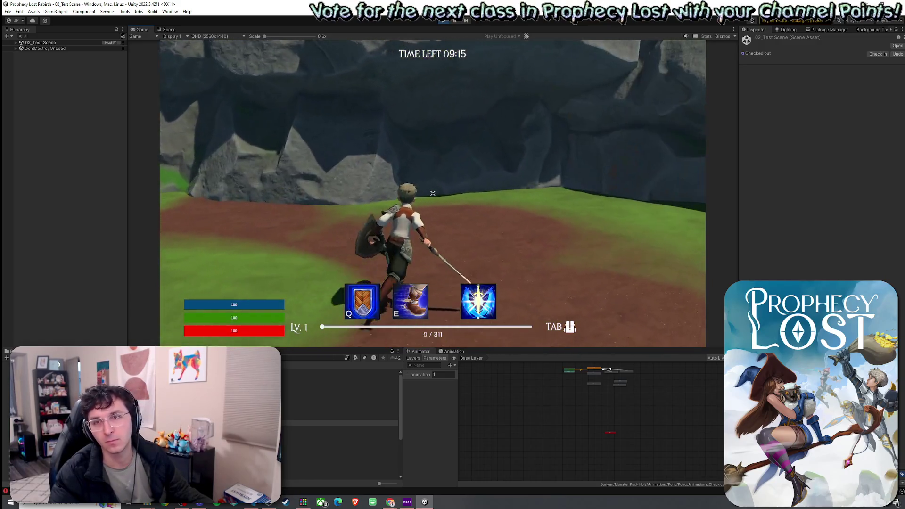
{"action": "left_click", "coordinate": [431, 194]}
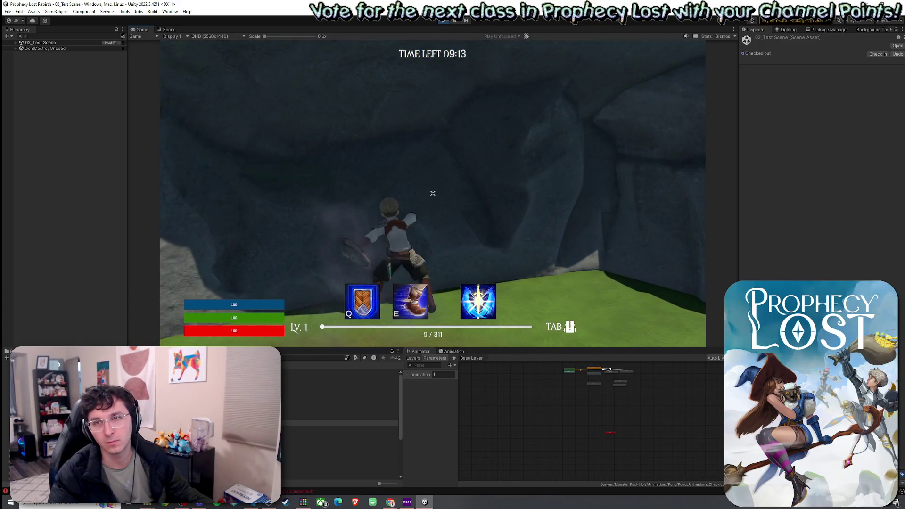
Change direction, unleash the blue burst and spin slash, raise the shield and run toward the rock
{"action": "key", "text": "a"}
{"action": "left_click", "coordinate": [432, 193]}
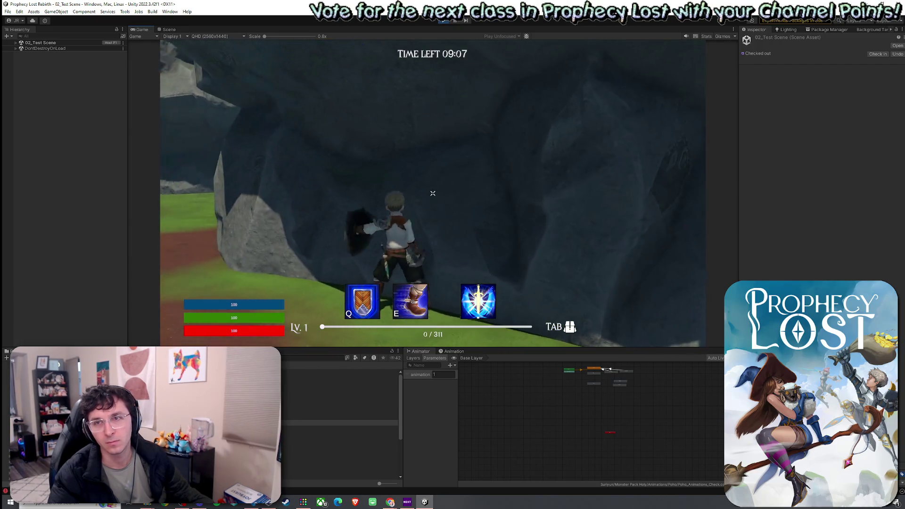
{"action": "left_click", "coordinate": [432, 193]}
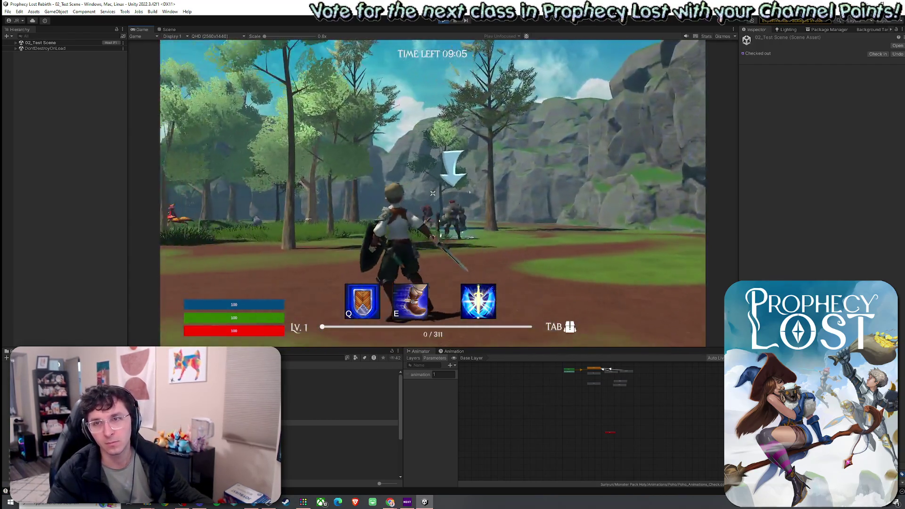
{"action": "left_click", "coordinate": [432, 193]}
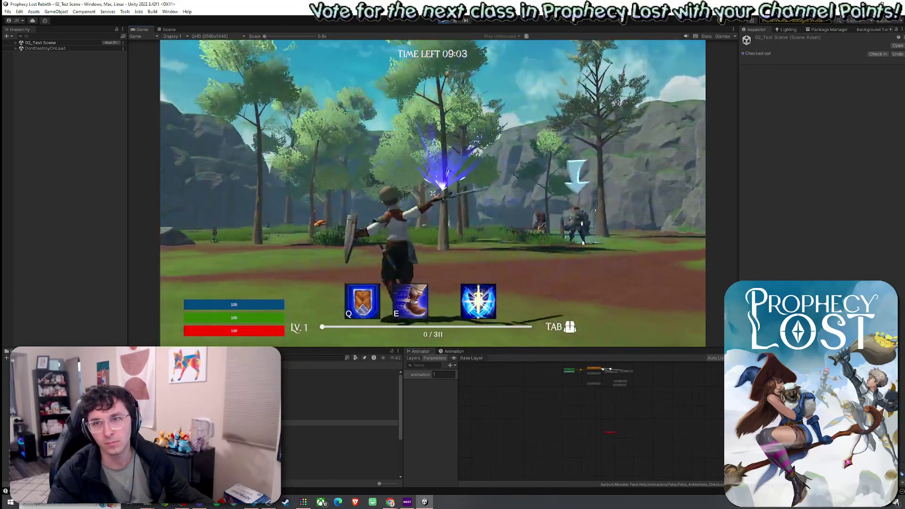
{"action": "key", "text": "q"}
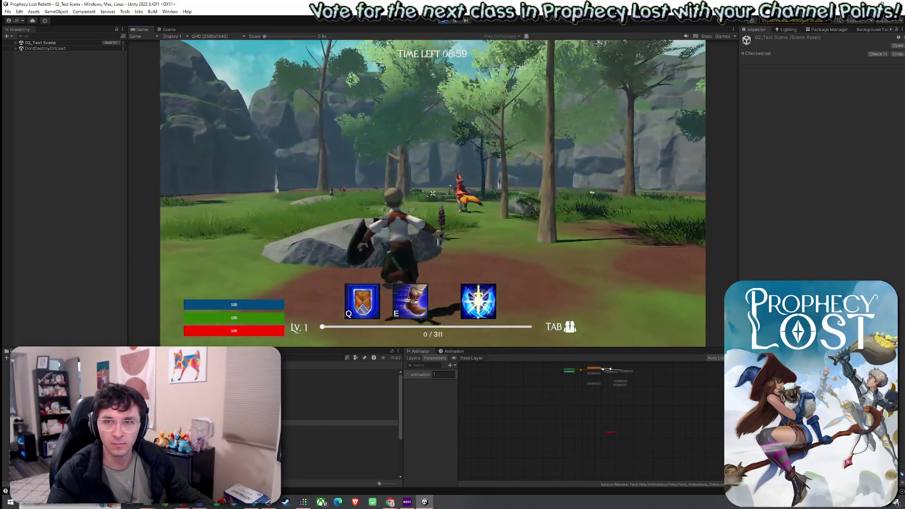
{"action": "key", "text": "a"}
{"action": "left_click", "coordinate": [432, 193]}
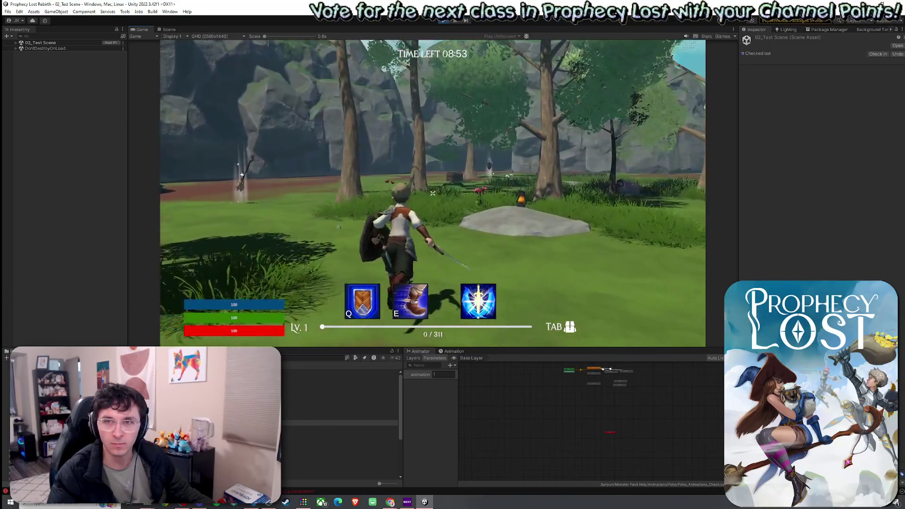
{"action": "key", "text": "w"}
{"action": "key", "text": "w"}
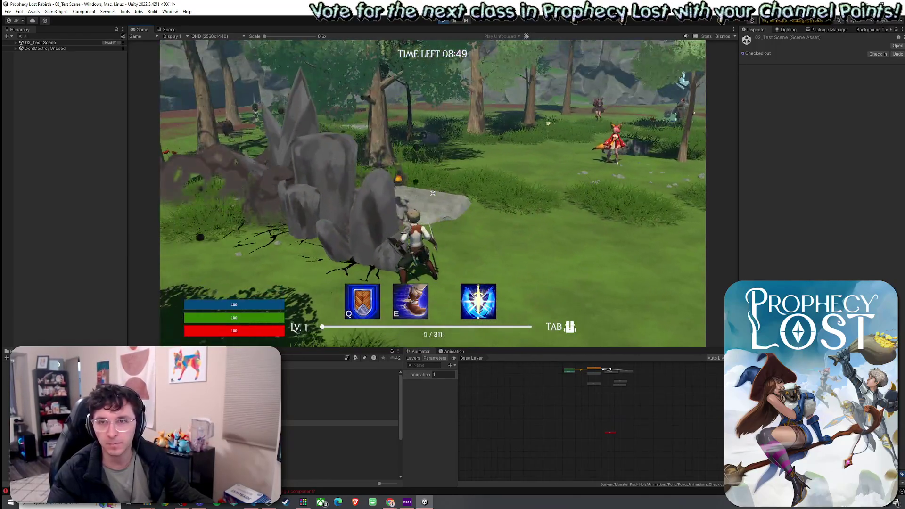
Run toward the enemy and swing the sword near the chest and the glowing broom
{"action": "key", "text": "w"}
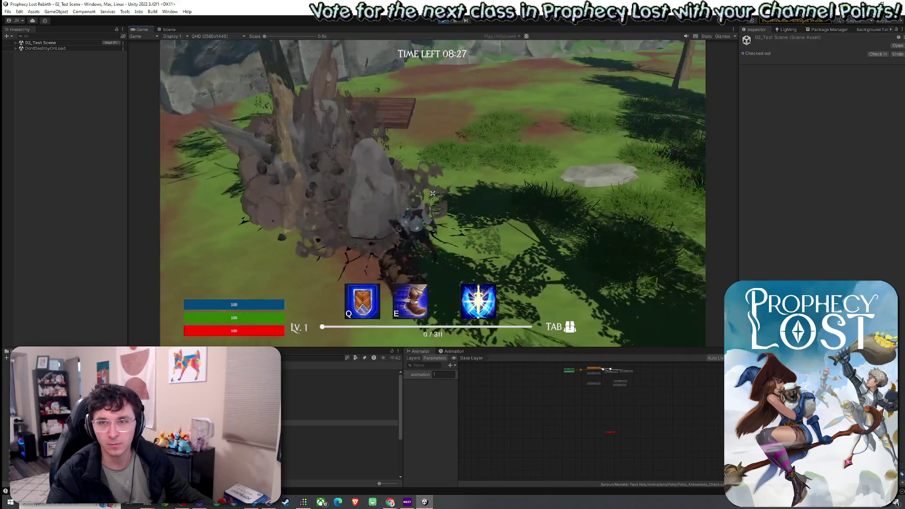
{"action": "left_click", "coordinate": [446, 151]}
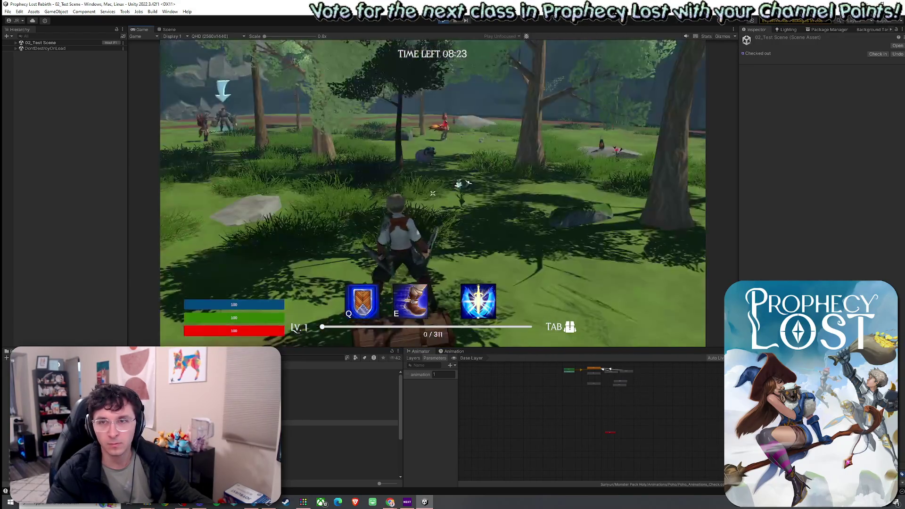
{"action": "key", "text": "w"}
{"action": "left_click", "coordinate": [432, 192]}
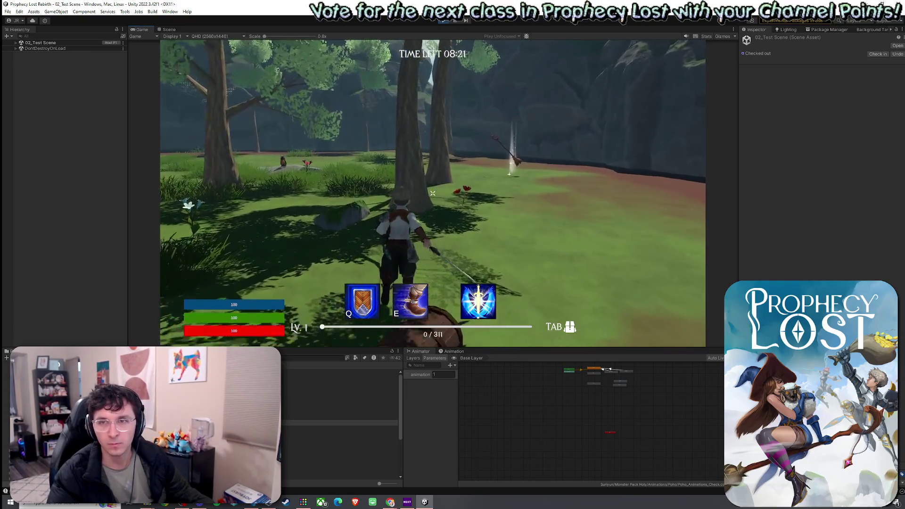
{"action": "key", "text": "w"}
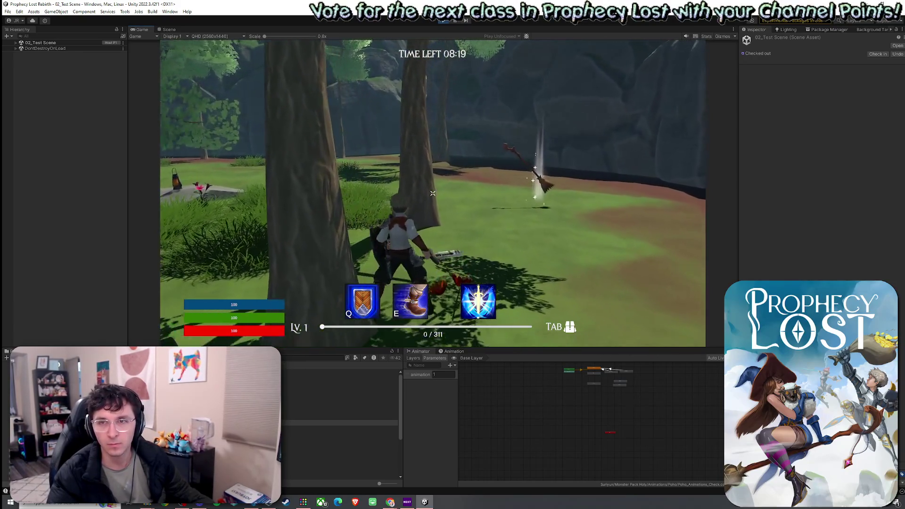
{"action": "key", "text": "w"}
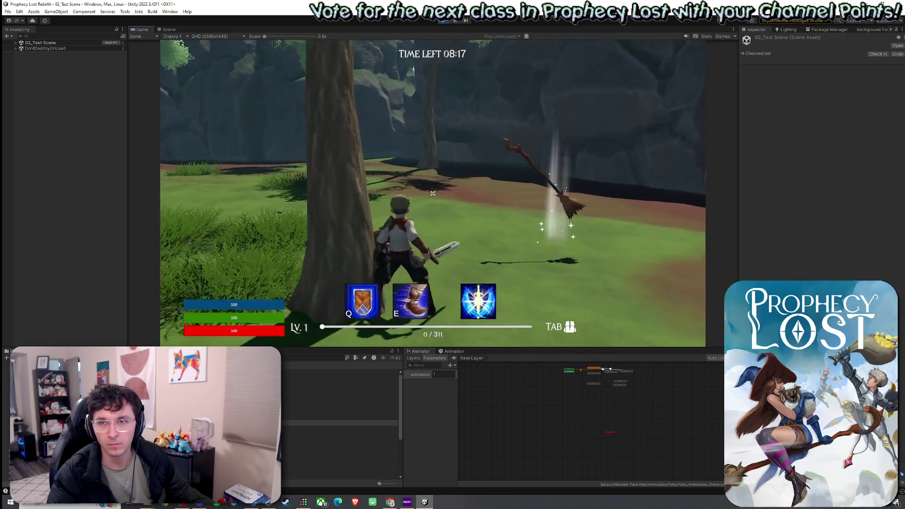
Roam the dirt path, field and rock wall, then release control of the running game
{"action": "key", "text": "w"}
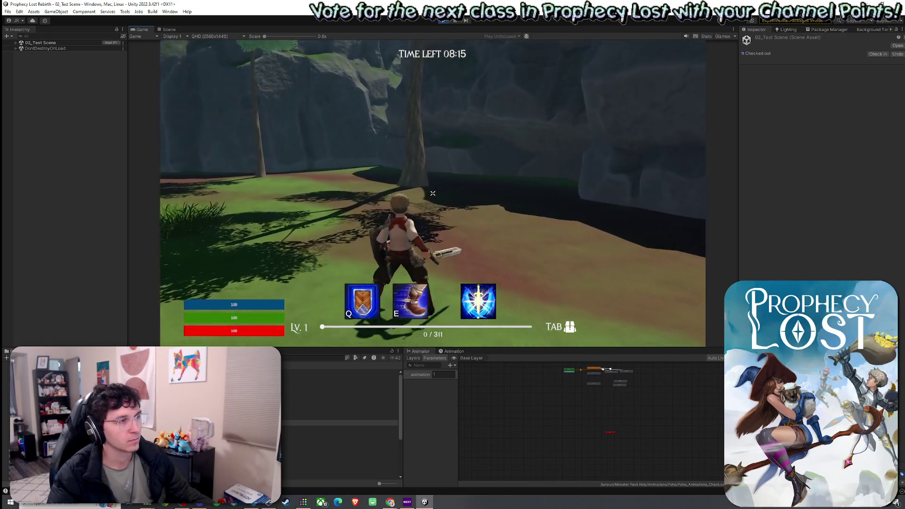
{"action": "key", "text": "w"}
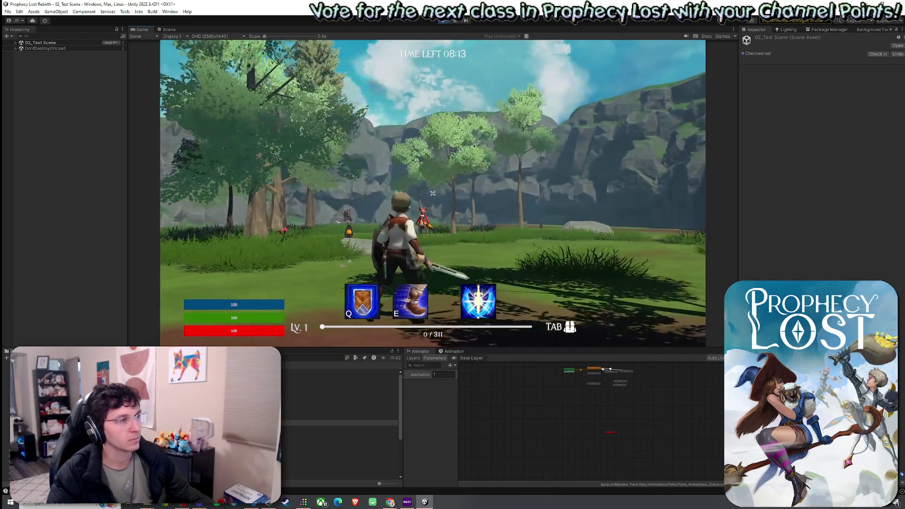
{"action": "key", "text": "w"}
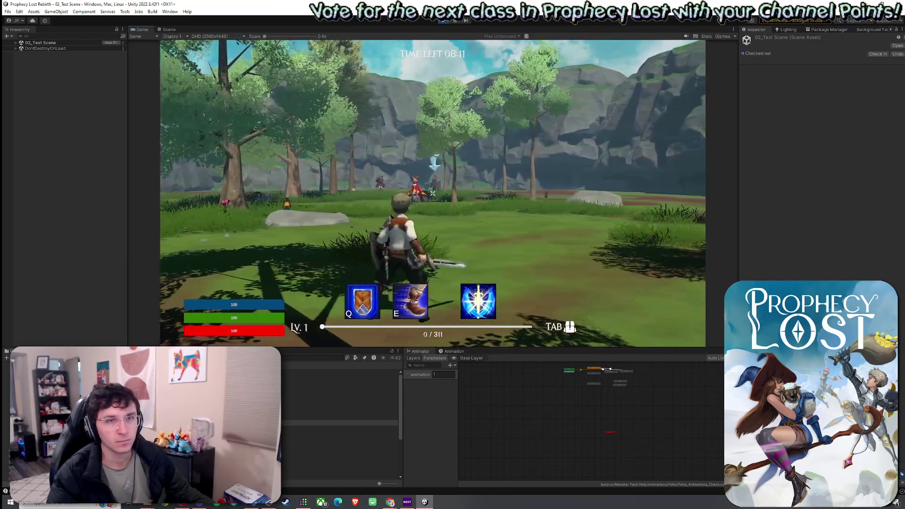
{"action": "key", "text": "w"}
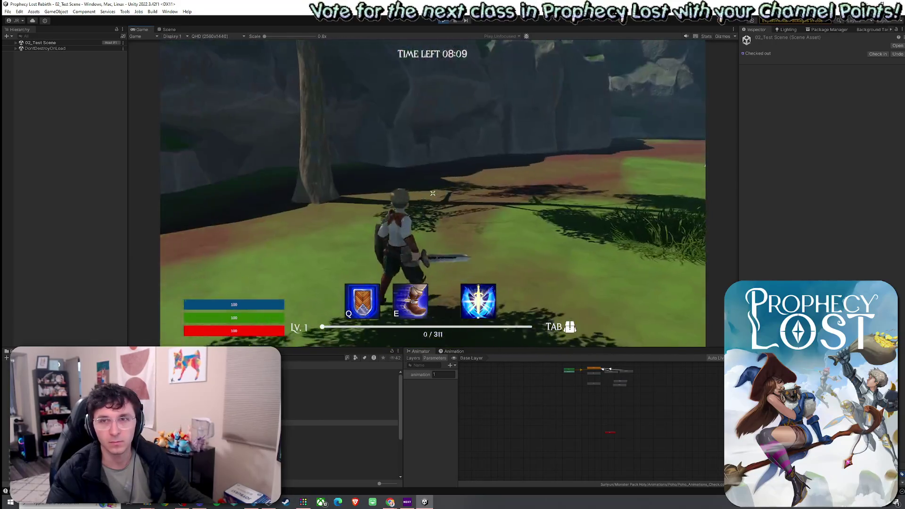
{"action": "key", "text": "w"}
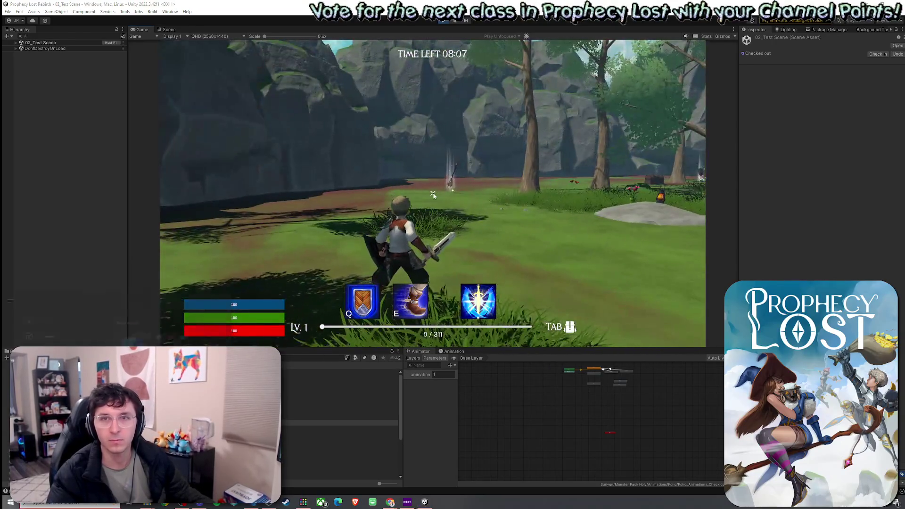
{"action": "key", "text": "Escape"}
{"action": "left_click", "coordinate": [491, 104]}
Stop the playtest with Ctrl+P and save the test scene from the File menu
{"action": "key", "text": "ctrl+p"}
{"action": "left_click", "coordinate": [7, 11]}
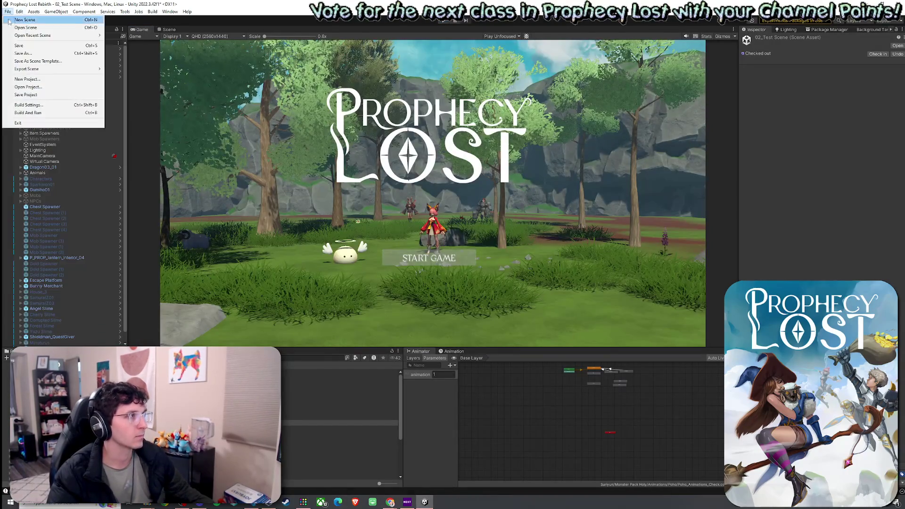
{"action": "left_click", "coordinate": [21, 45]}
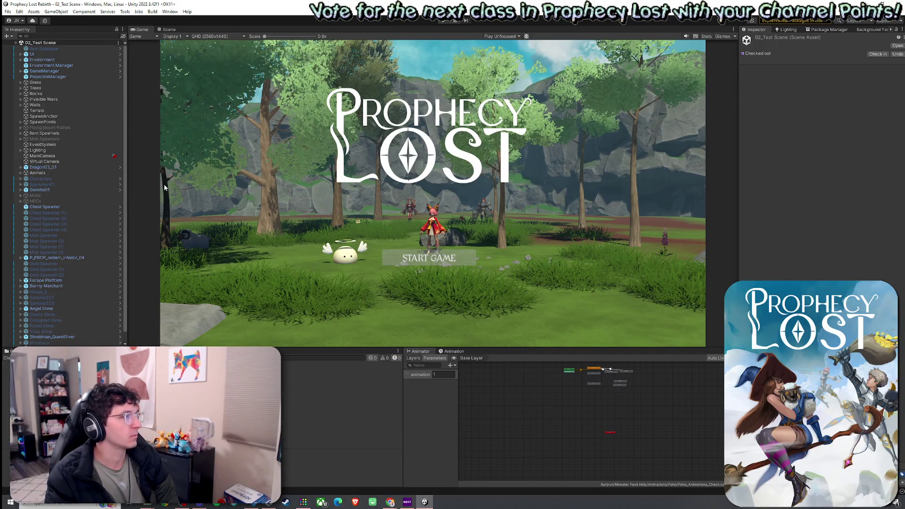
Enter play mode and start the game from the Prophecy Lost title screen
{"action": "left_click", "coordinate": [7, 12]}
{"action": "left_click", "coordinate": [448, 27]}
{"action": "left_click", "coordinate": [446, 21]}
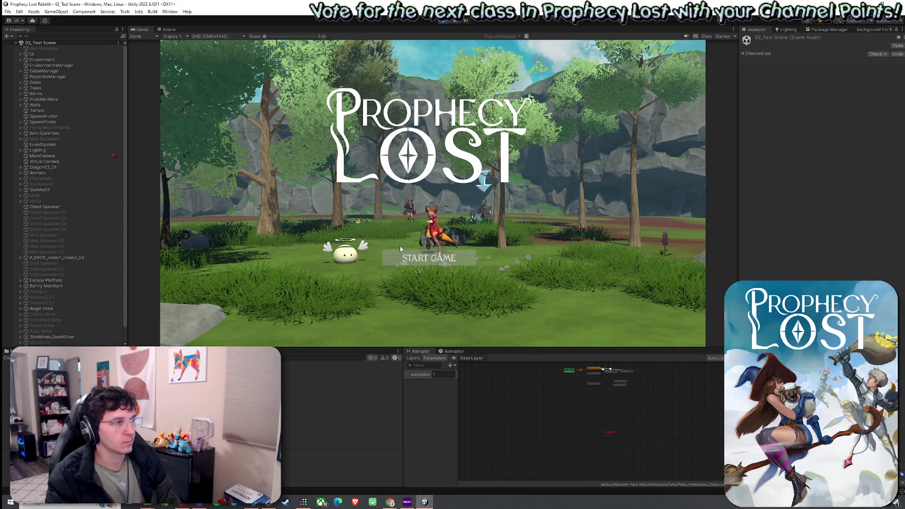
{"action": "left_click", "coordinate": [423, 261]}
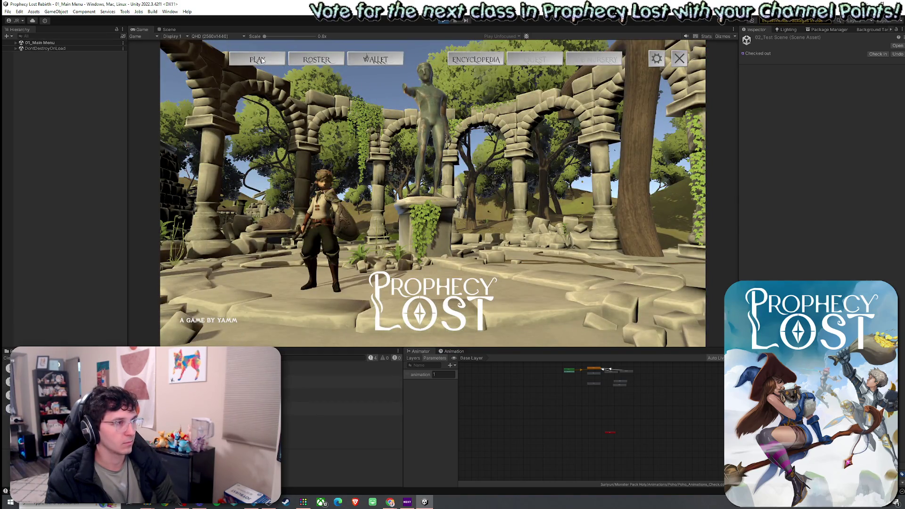
Pick a destination on the world map and find a match, reaching the forest lobby
{"action": "left_click", "coordinate": [259, 60]}
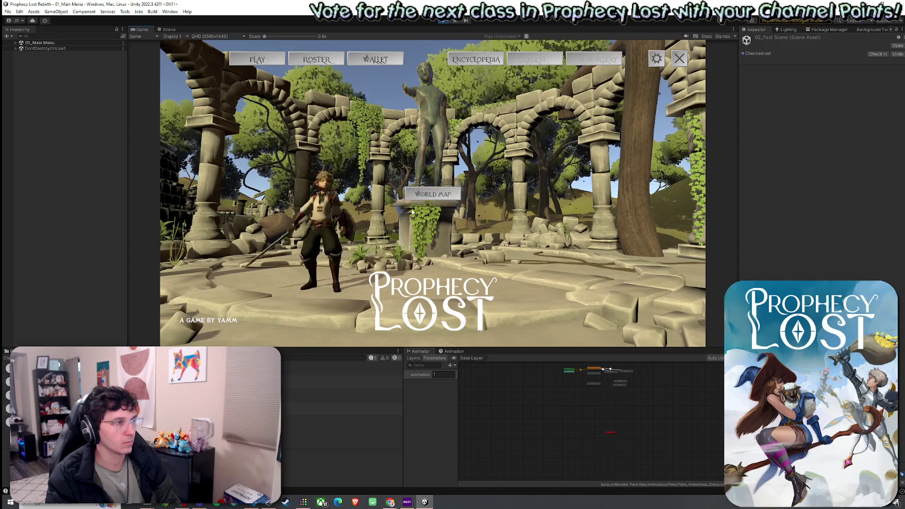
{"action": "left_click", "coordinate": [470, 247]}
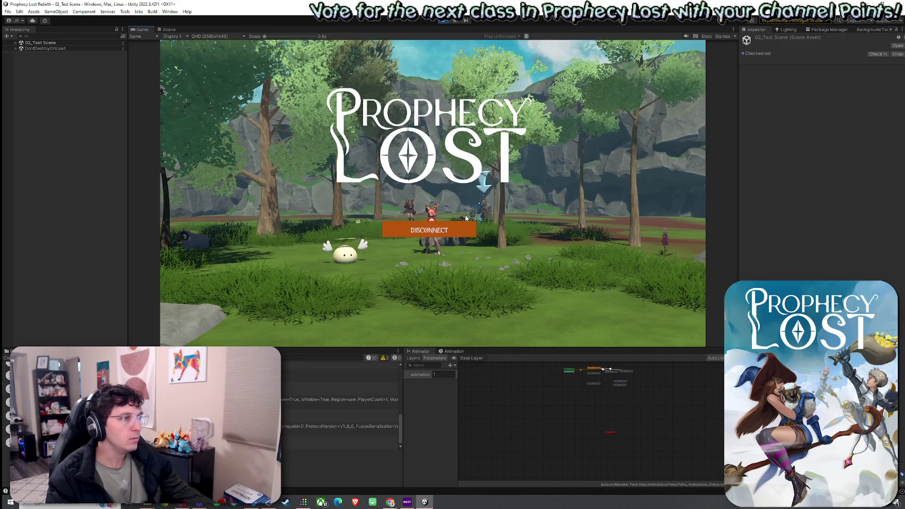
{"action": "key", "text": "super"}
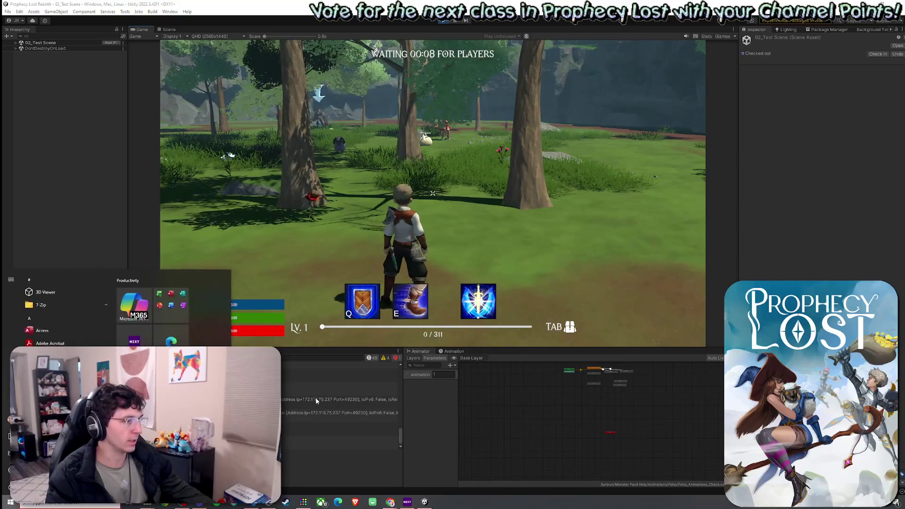
Run through the arena casting the golden shield three times, then select a log message
{"action": "key", "text": "w"}
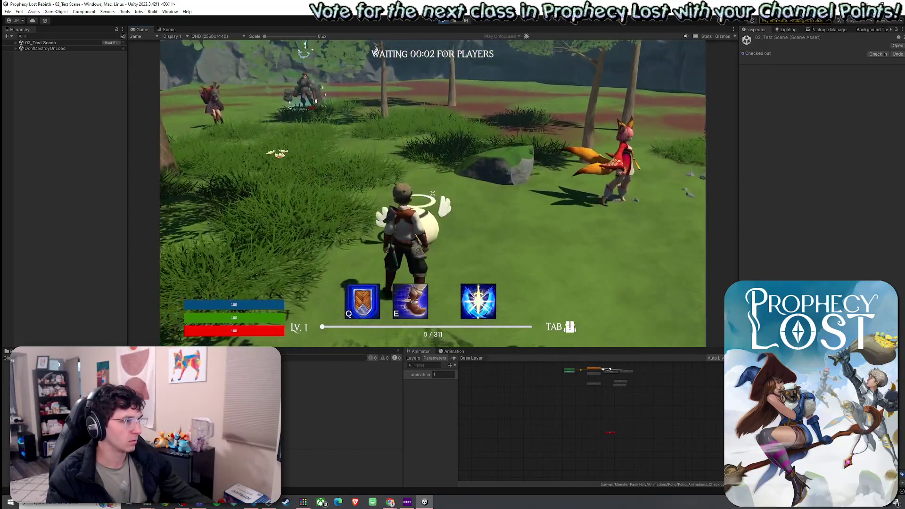
{"action": "key", "text": "q"}
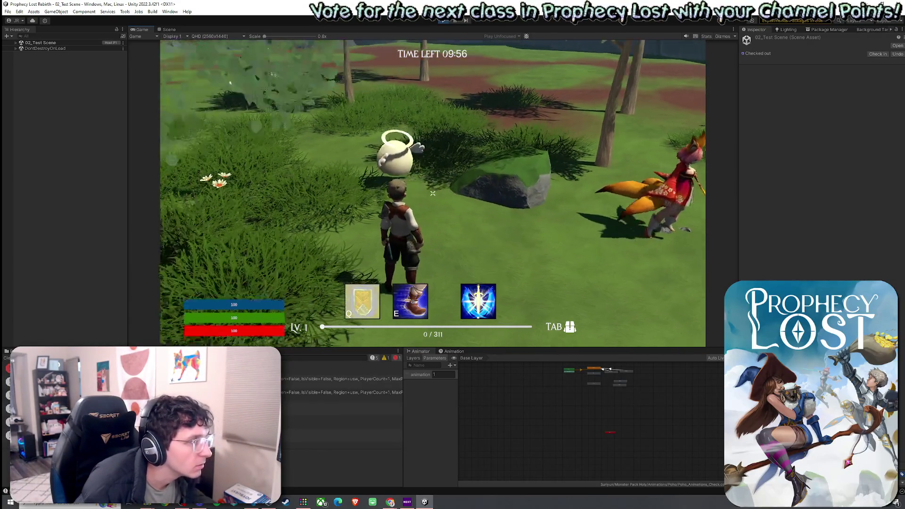
{"action": "key", "text": "q"}
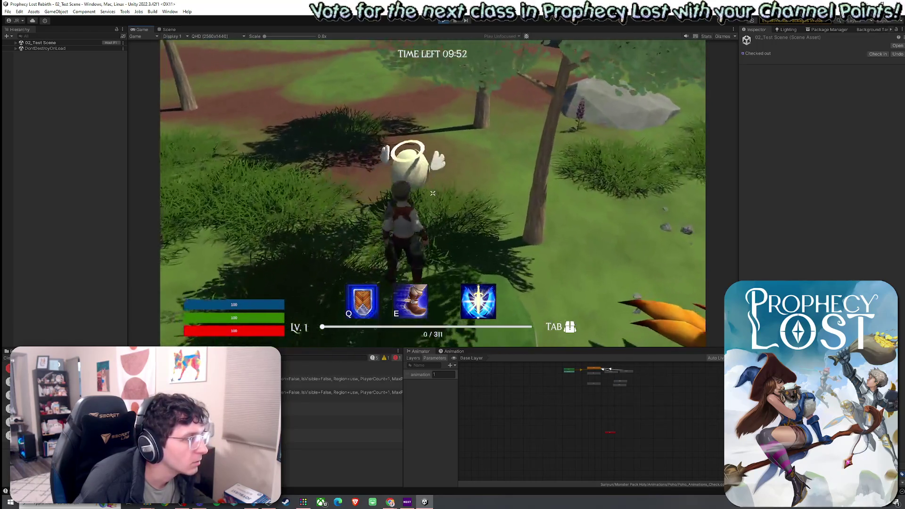
{"action": "key", "text": "q"}
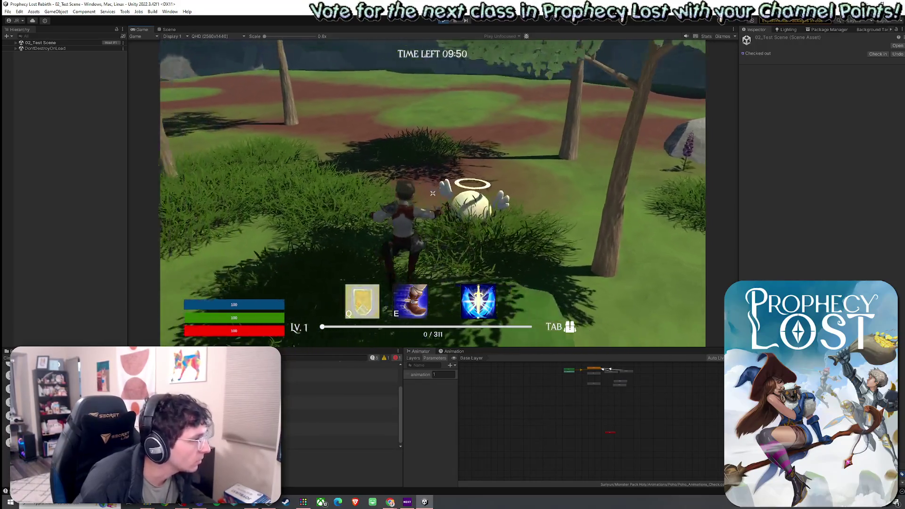
{"action": "left_click", "coordinate": [332, 422]}
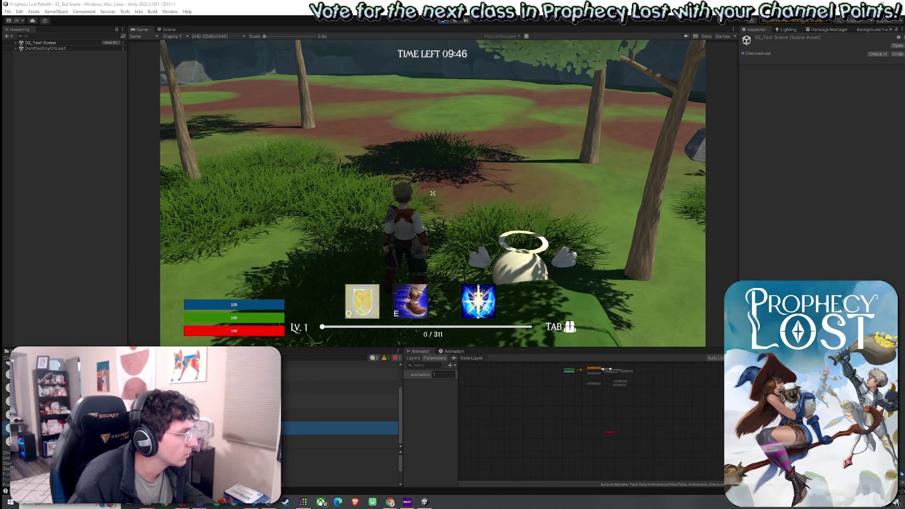
Start and cancel a screen capture, refocus the game and cast the shield again
{"action": "key", "text": "ctrl+n"}
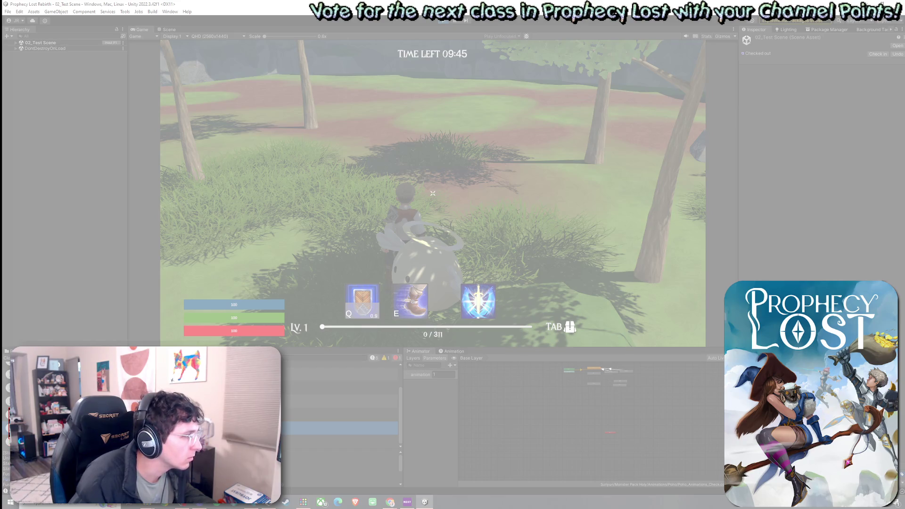
{"action": "key", "text": "Escape"}
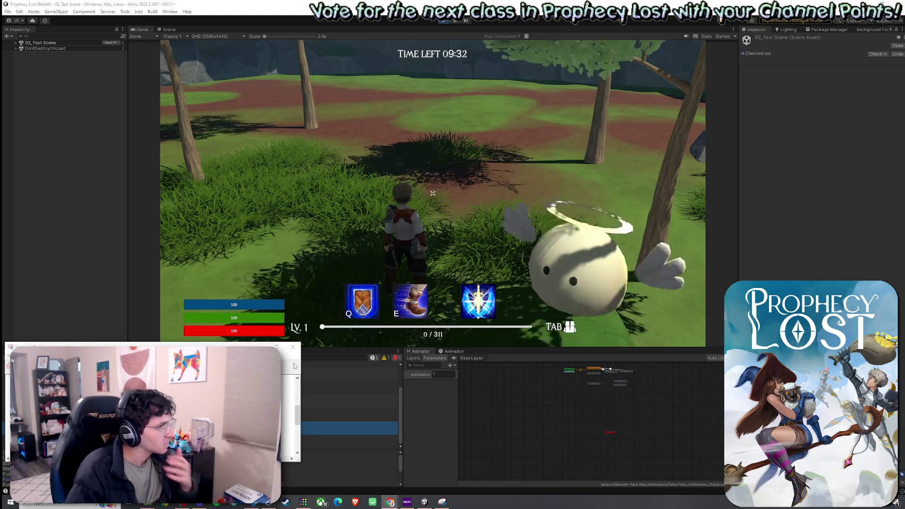
{"action": "left_click", "coordinate": [320, 299]}
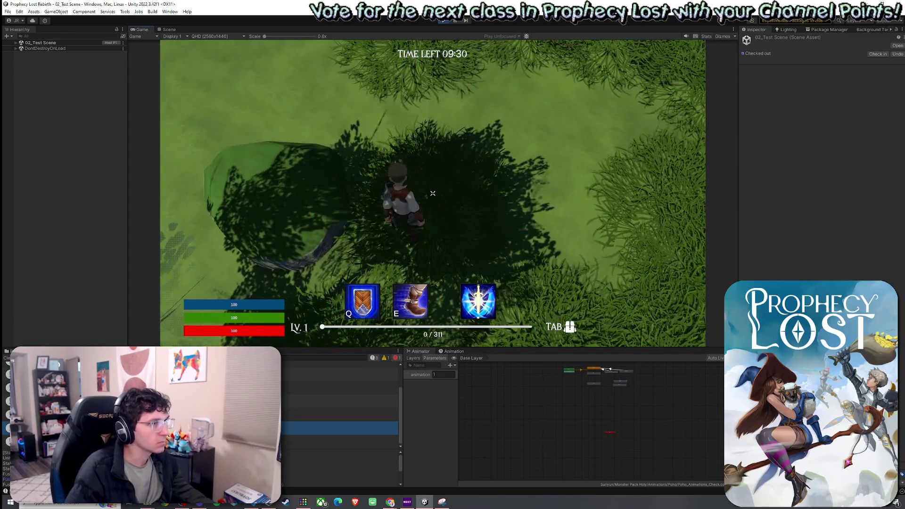
{"action": "key", "text": "q"}
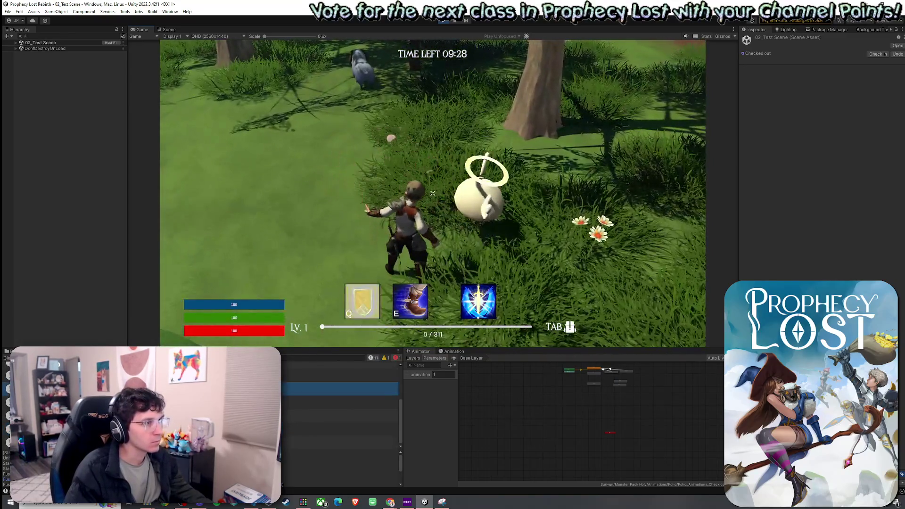
{"action": "key", "text": "super"}
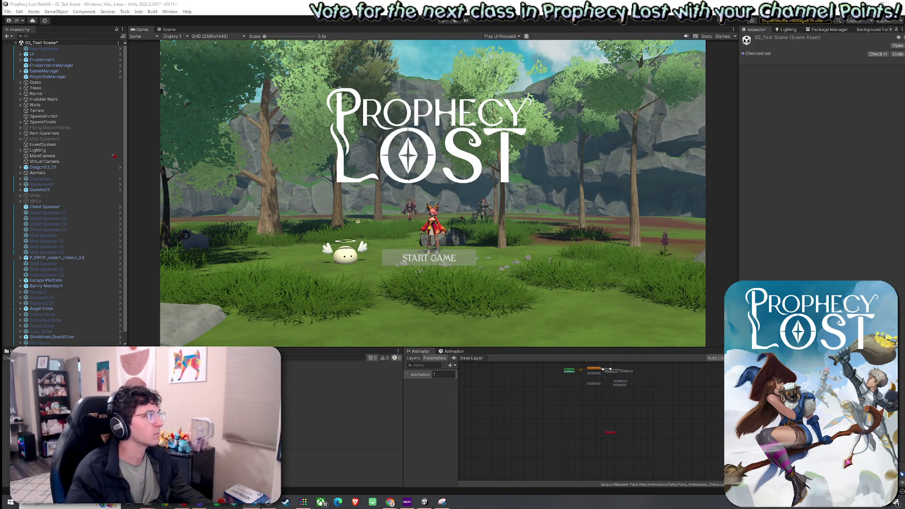
{"action": "left_click_drag", "start_coordinate": [0, 82], "coordinate": [0, 142]}
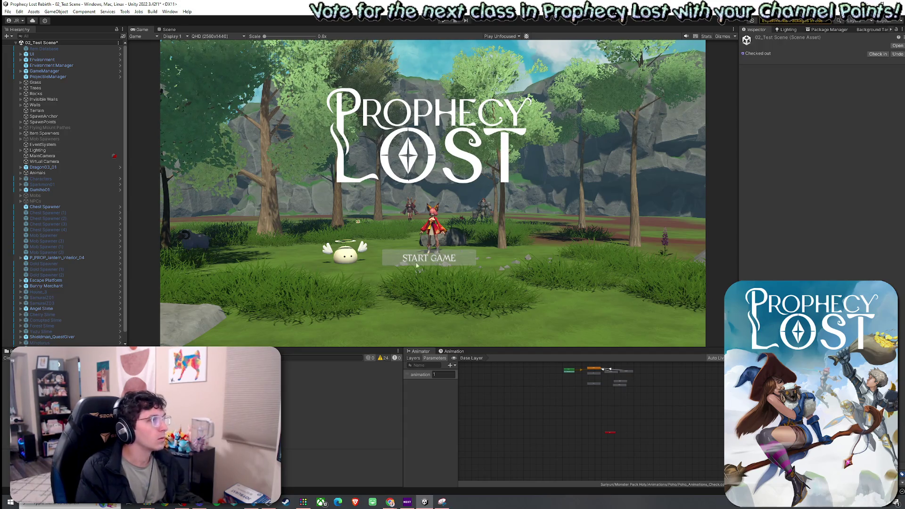
Enter play mode, choose a match destination and start moving the knight in the arena
{"action": "left_click", "coordinate": [7, 11]}
{"action": "left_click", "coordinate": [42, 51]}
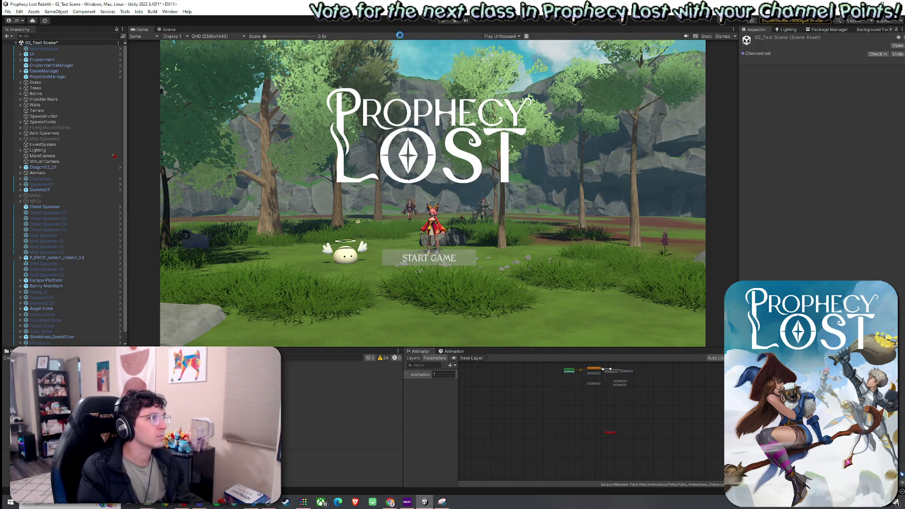
{"action": "left_click", "coordinate": [441, 22]}
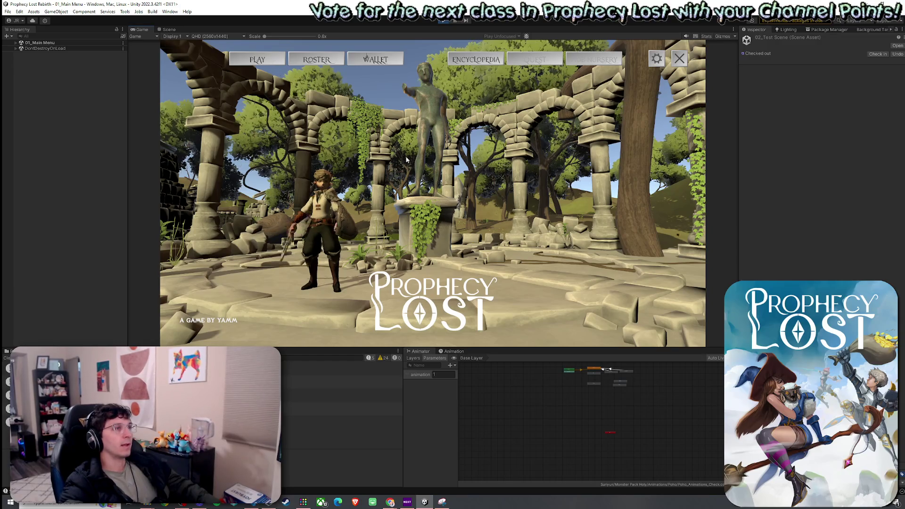
{"action": "left_click", "coordinate": [428, 193]}
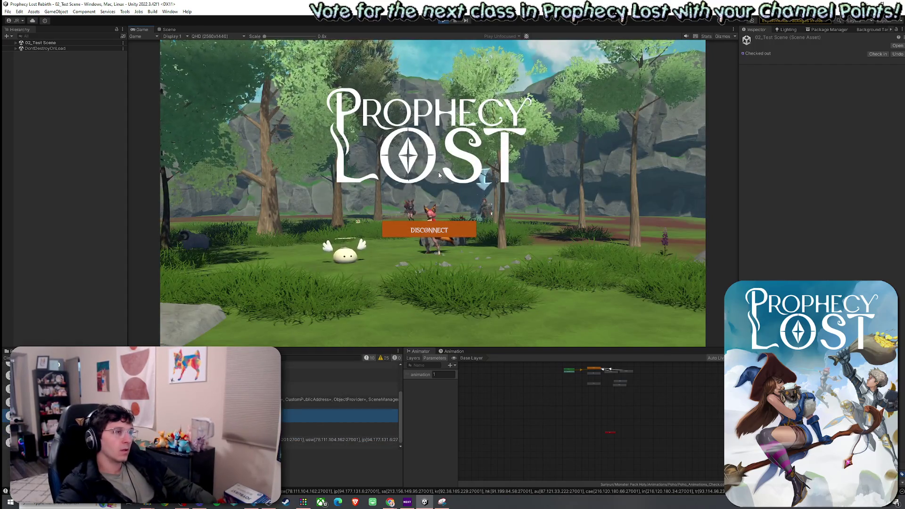
{"action": "key", "text": "w"}
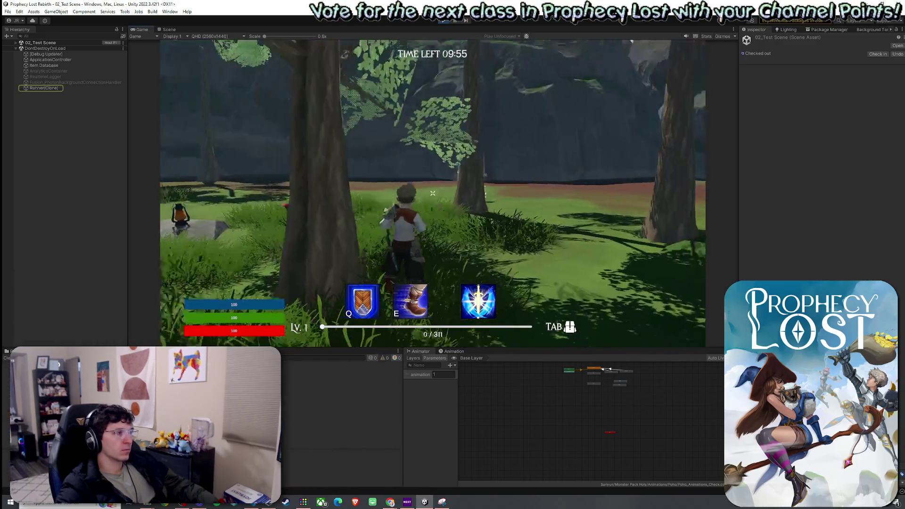
Roam the forest casting the Q shield and E dash around the trees
{"action": "key", "text": "q"}
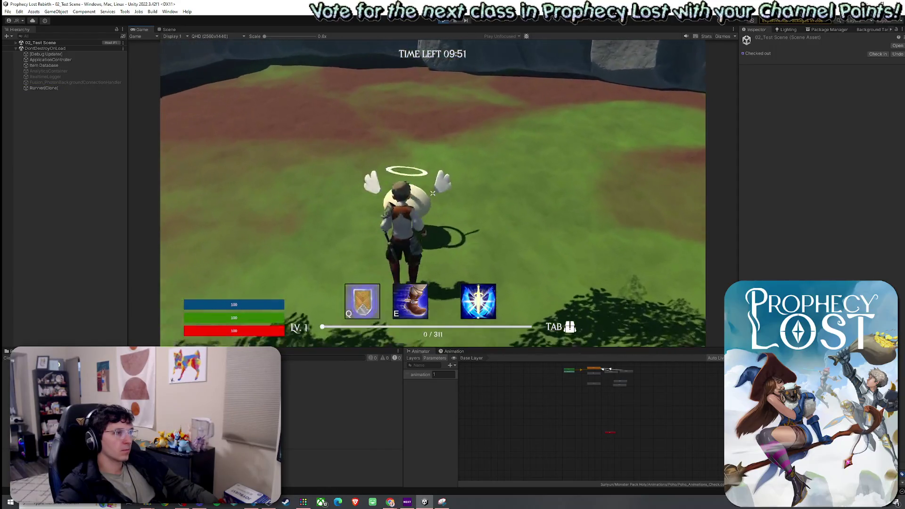
{"action": "key", "text": "e"}
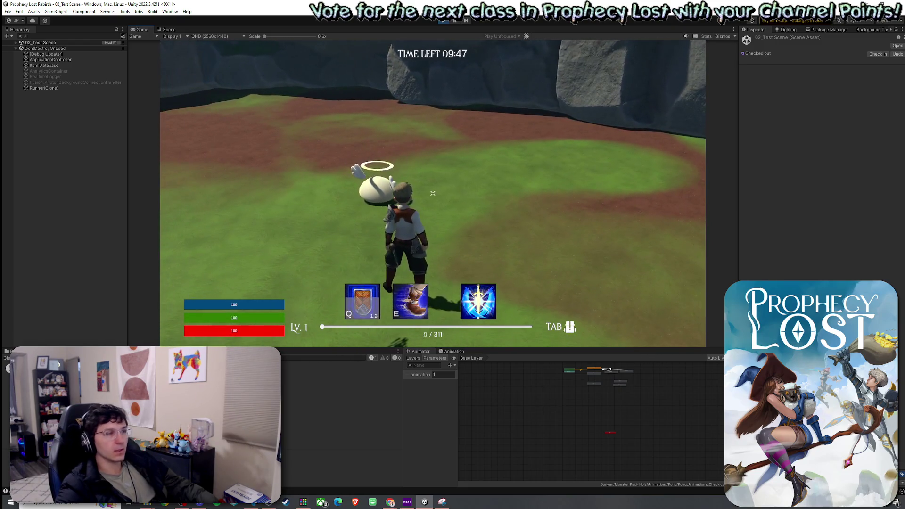
{"action": "key", "text": "q"}
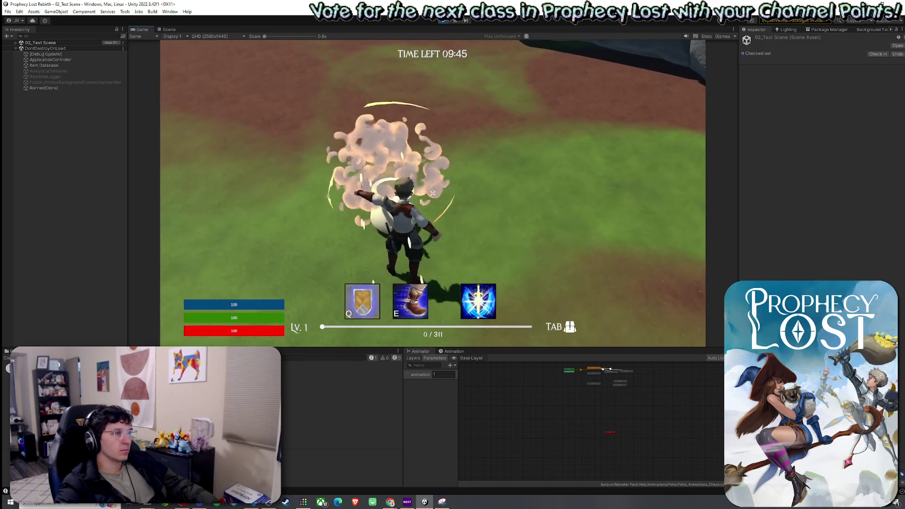
{"action": "key", "text": "super"}
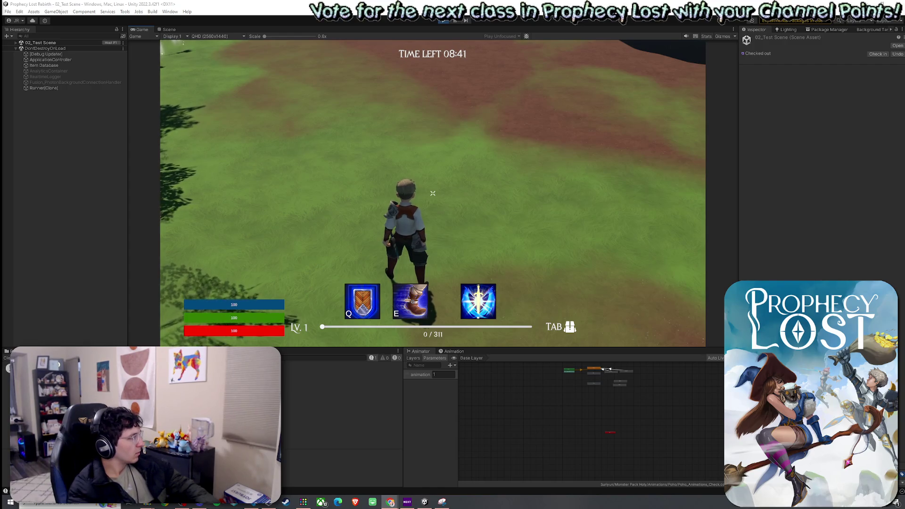
{"action": "key", "text": "w"}
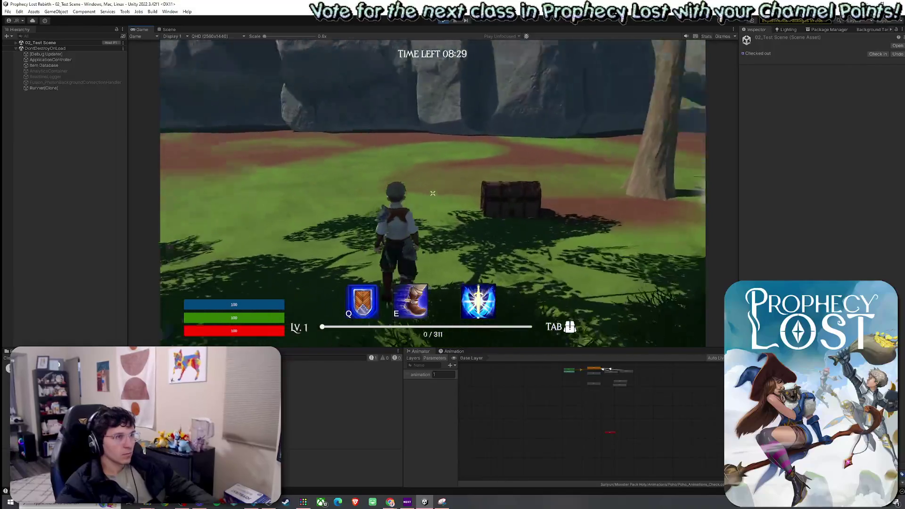
{"action": "key", "text": "q"}
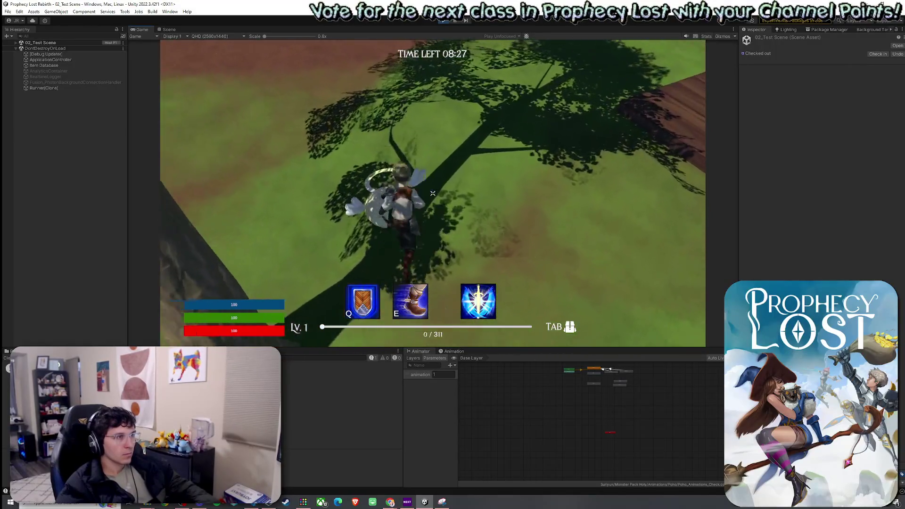
Exit play mode with Escape and Ctrl+P, returning to the title screen
{"action": "key", "text": "super"}
{"action": "key", "text": "Escape"}
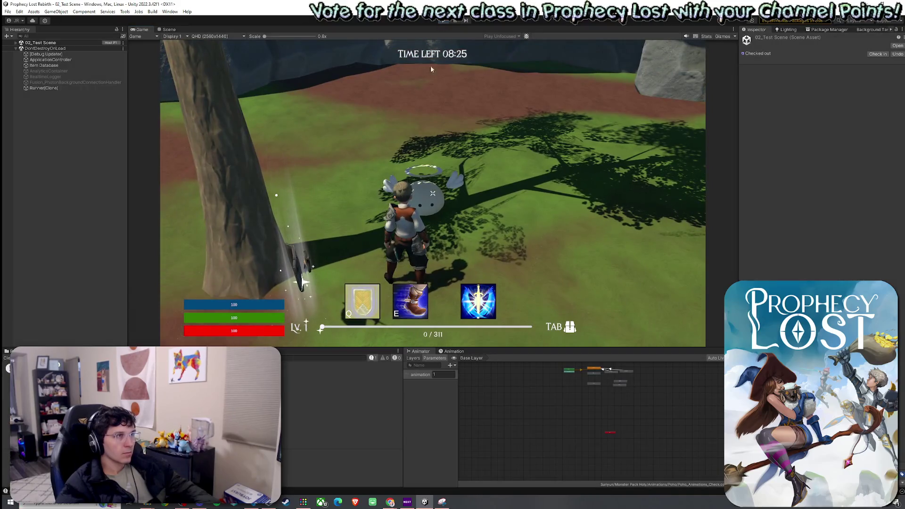
{"action": "key", "text": "ctrl+p"}
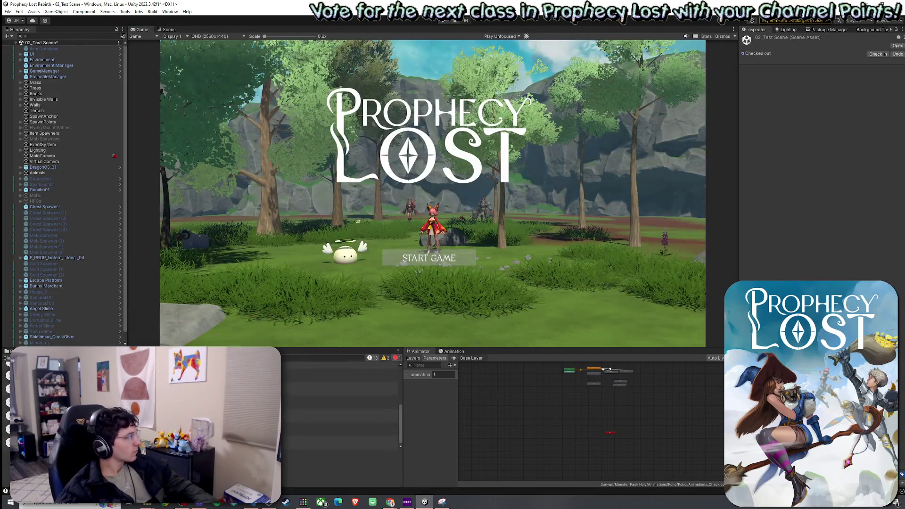
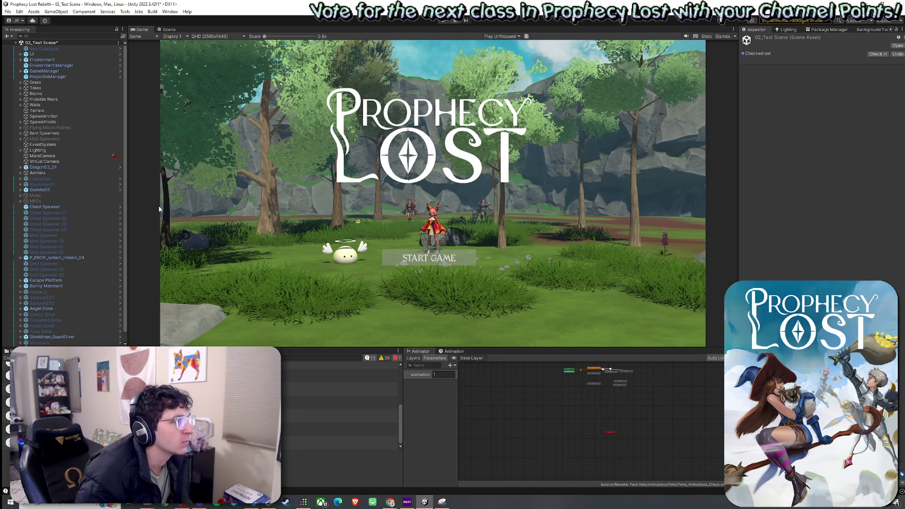
Enter Play mode, go through the main menu and destination map, and start a match
{"action": "left_click", "coordinate": [7, 11]}
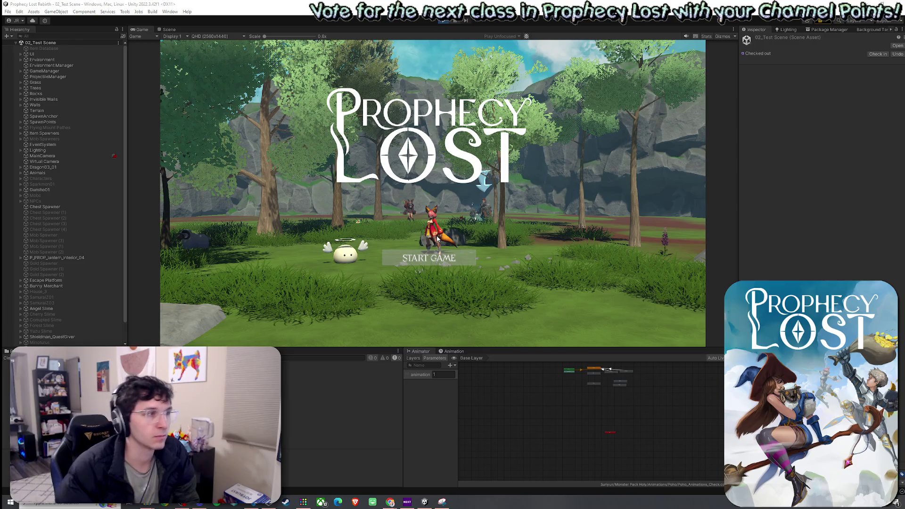
{"action": "left_click", "coordinate": [428, 258]}
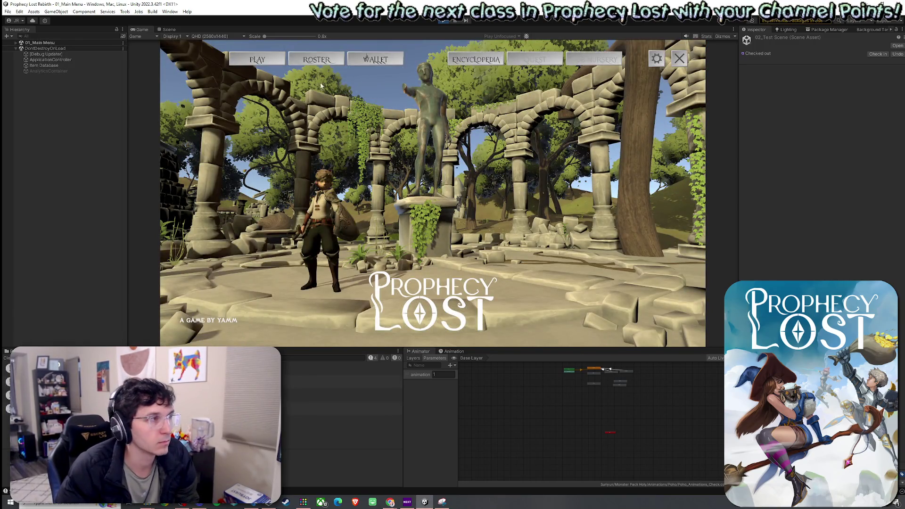
{"action": "left_click", "coordinate": [432, 194]}
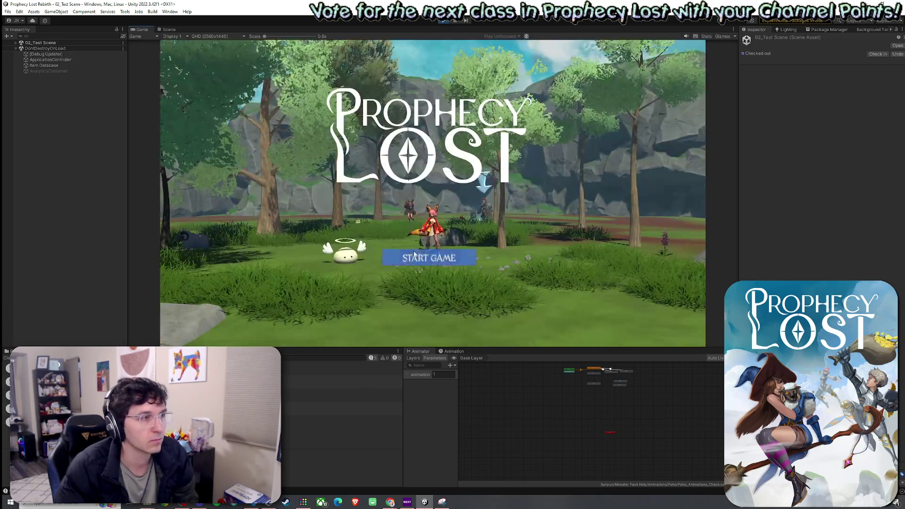
{"action": "left_click", "coordinate": [440, 257]}
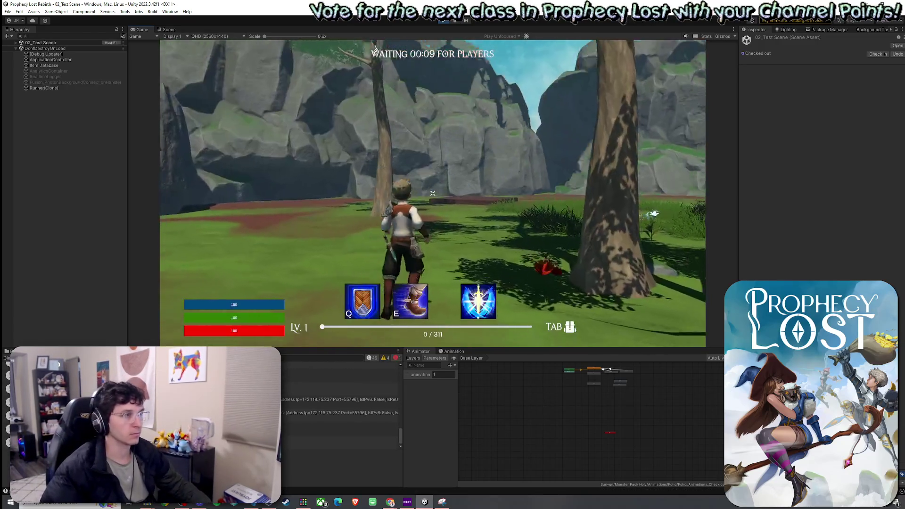
Run the hero forward through the forest until the match timer starts
{"action": "key", "text": "w"}
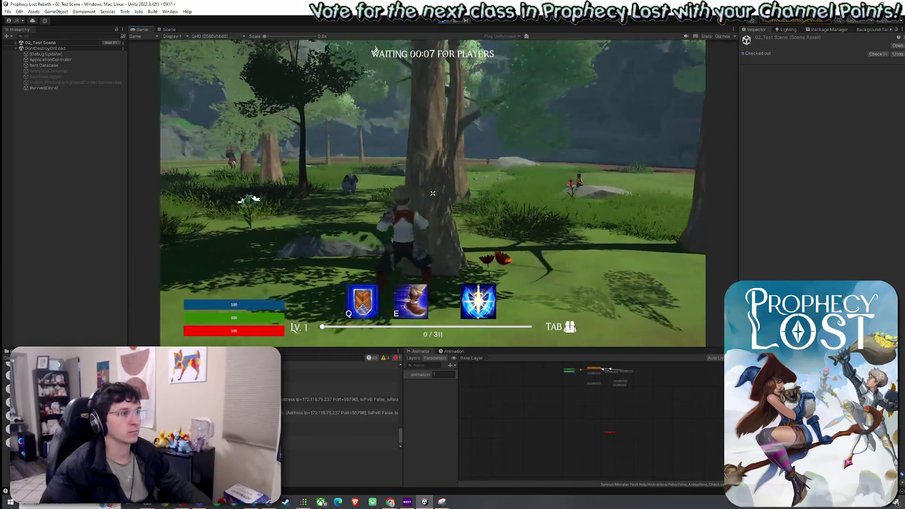
{"action": "key", "text": "w"}
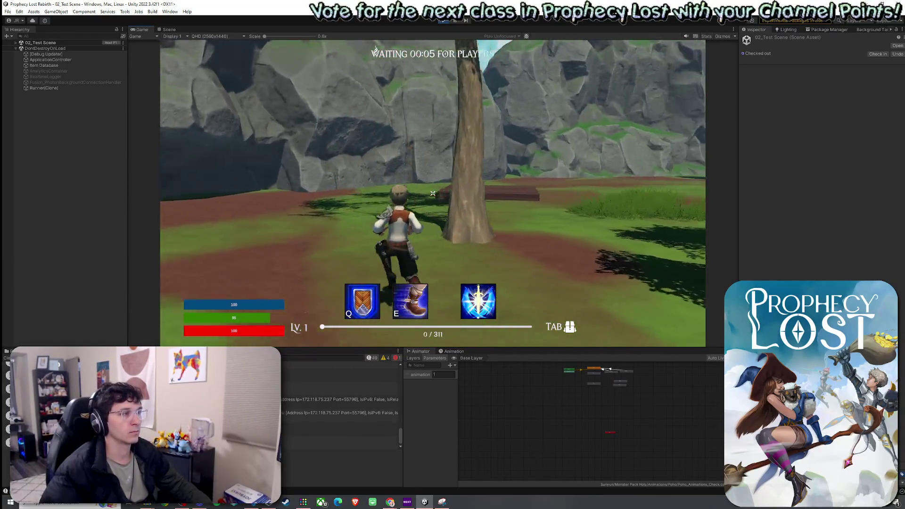
{"action": "key", "text": "w"}
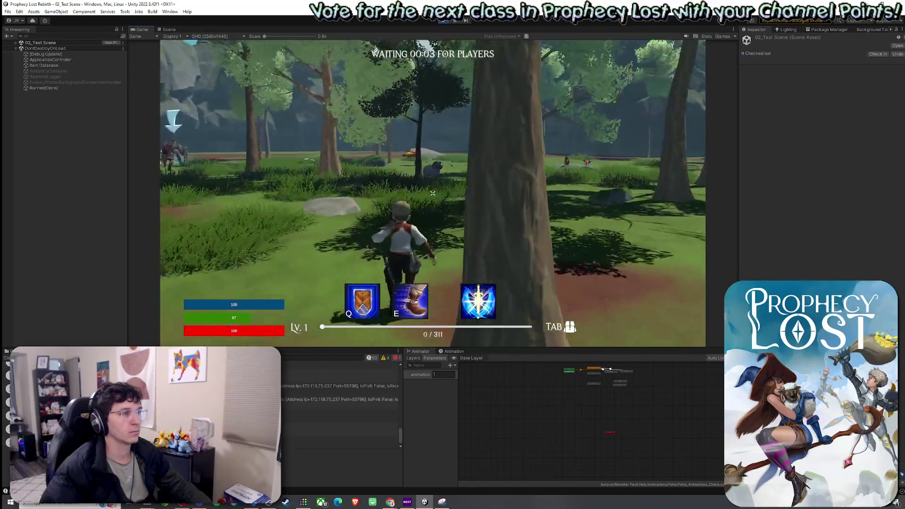
{"action": "key", "text": "w"}
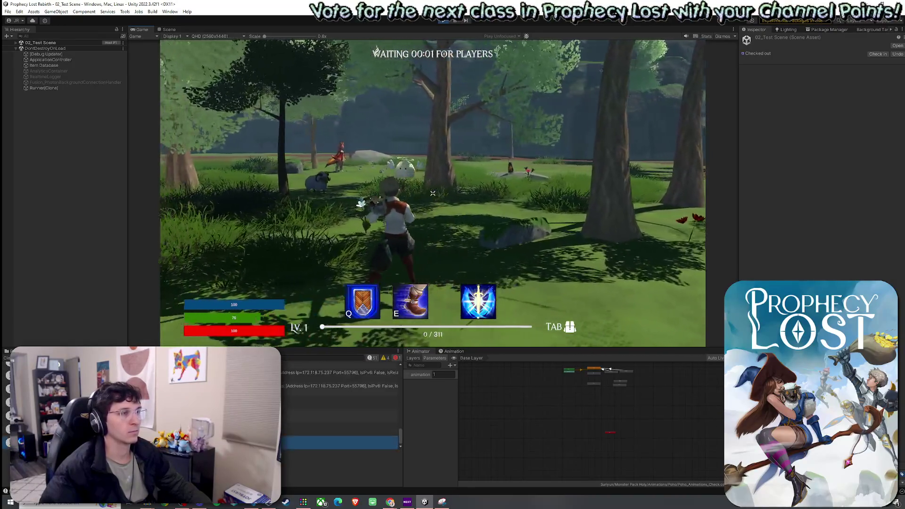
{"action": "key", "text": "w"}
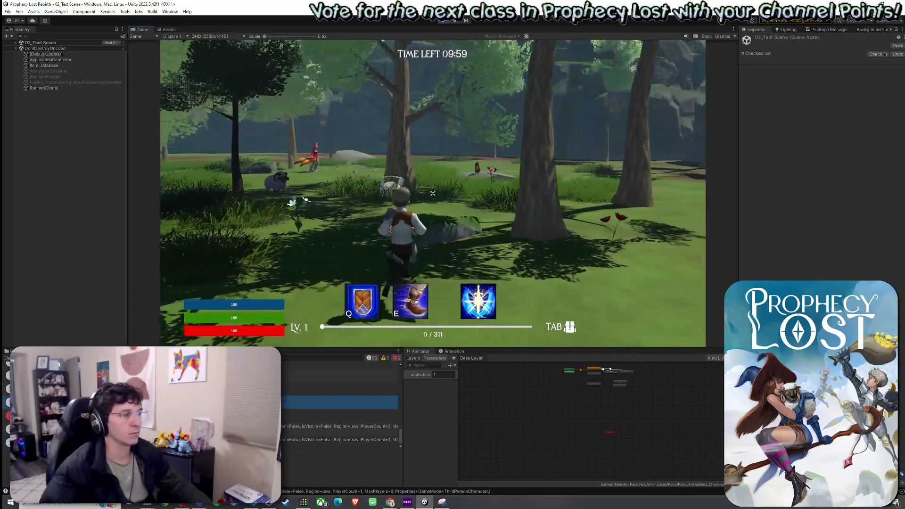
{"action": "key", "text": "w"}
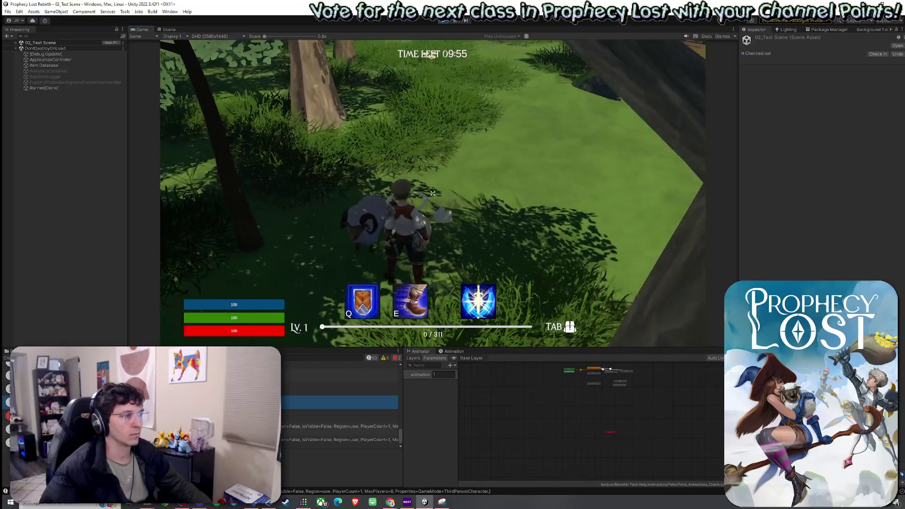
Cast the Stalwart Defense shield with Q and enlarge the console to read its logs
{"action": "key", "text": "super"}
{"action": "left_click", "coordinate": [324, 388]}
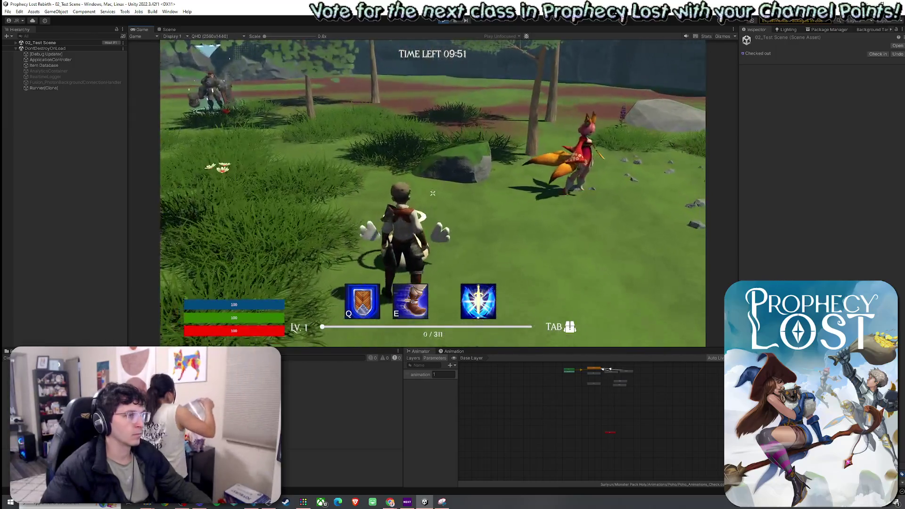
{"action": "key", "text": "q"}
{"action": "key", "text": "super"}
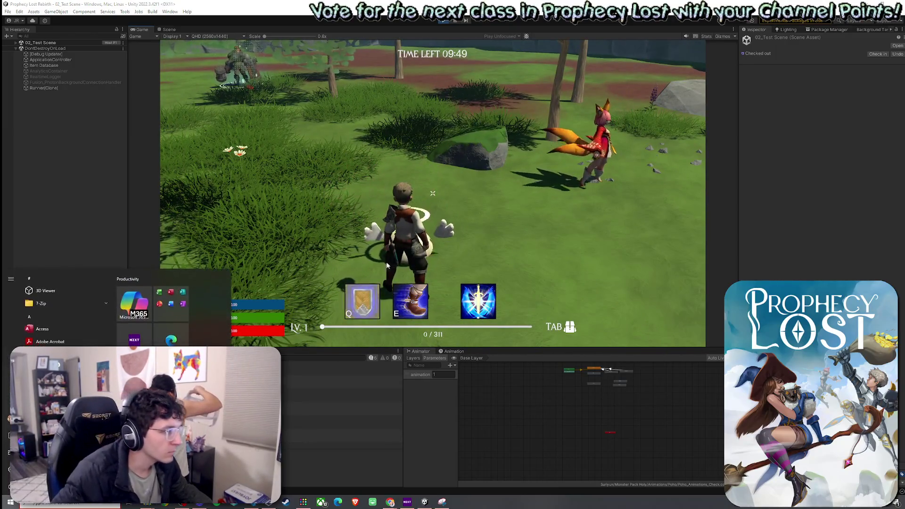
{"action": "left_click_drag", "start_coordinate": [336, 349], "coordinate": [362, 259]}
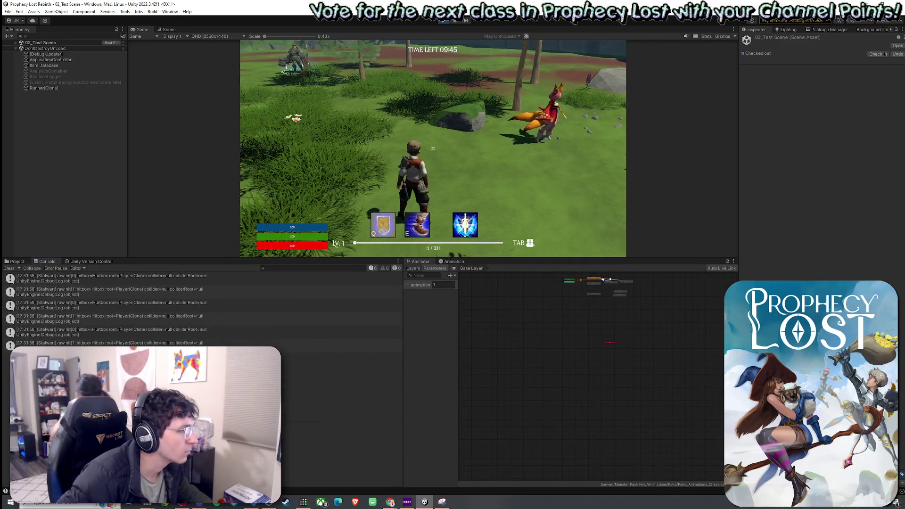
Launch Snipping Tool from Start and capture the Stalwart hit log lines in the console
{"action": "key", "text": "super"}
{"action": "type", "text": "snip"}
{"action": "key", "text": "Return"}
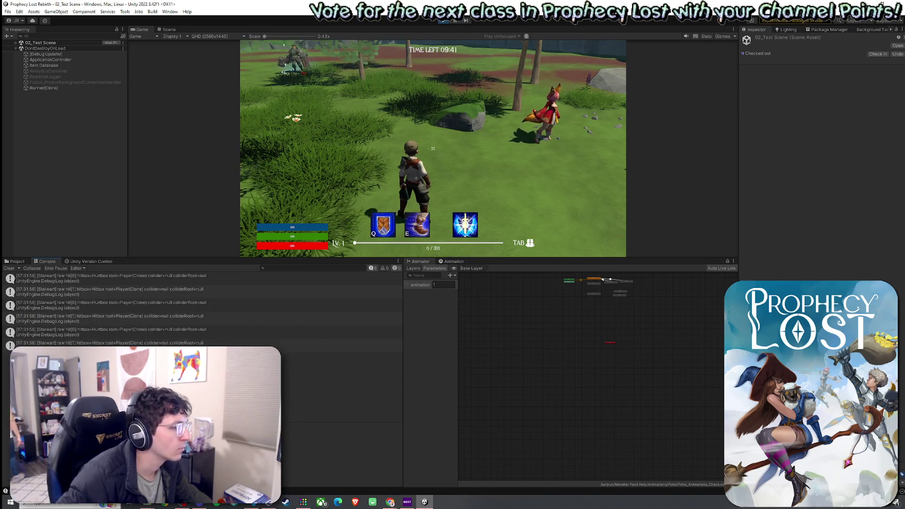
{"action": "key", "text": "super"}
{"action": "type", "text": "snip"}
{"action": "key", "text": "Return"}
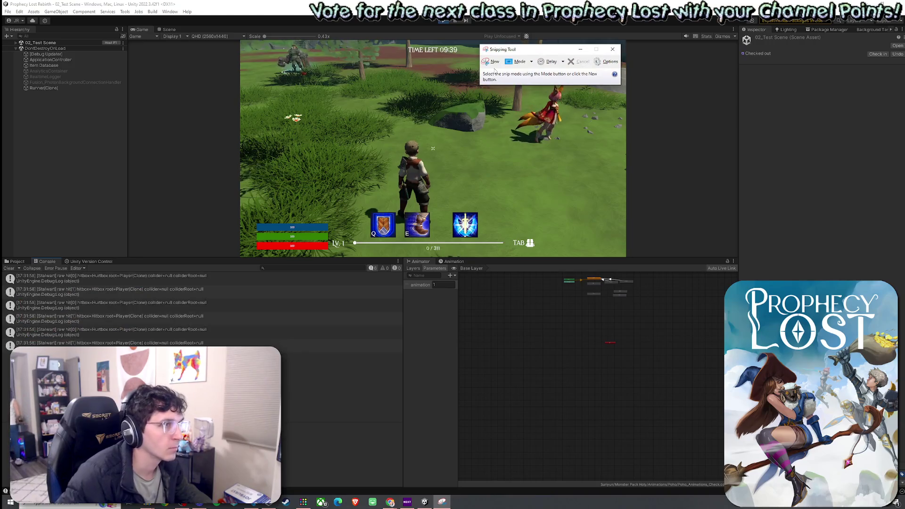
{"action": "left_click", "coordinate": [494, 62]}
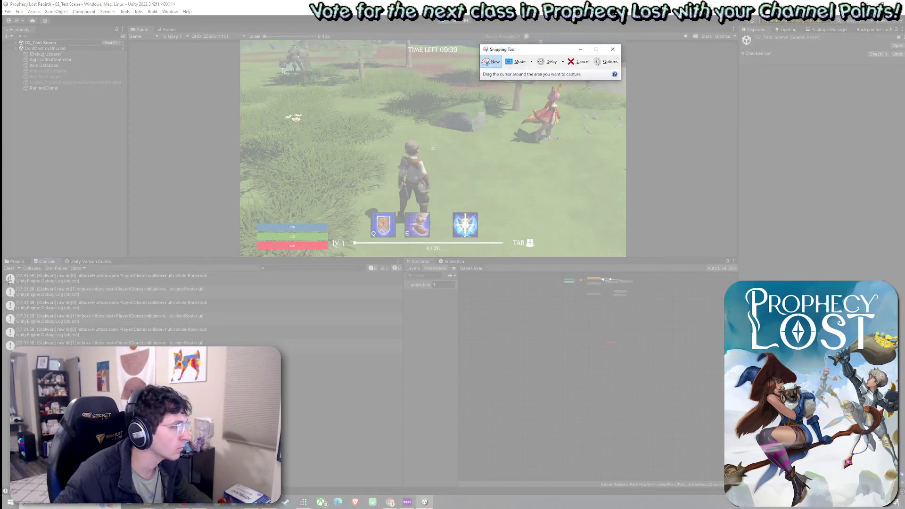
{"action": "left_click_drag", "start_coordinate": [3, 271], "coordinate": [409, 357]}
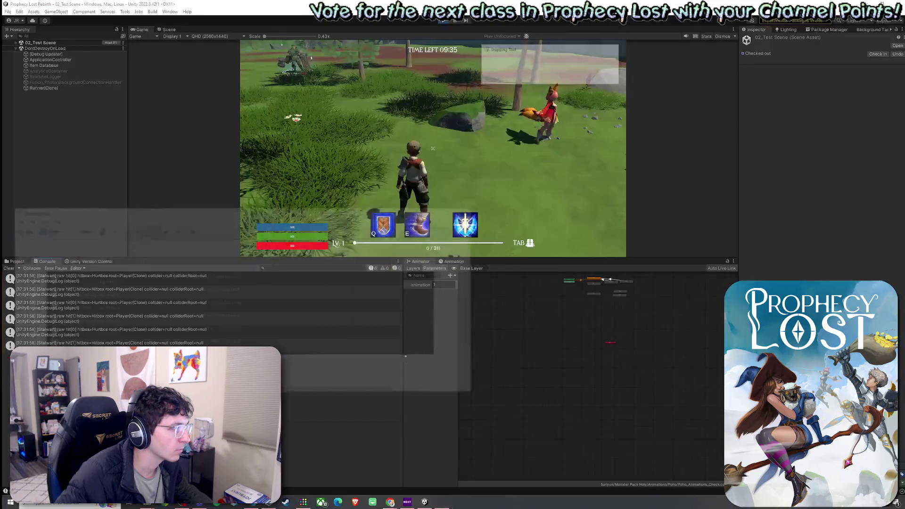
Return to the editor and exit Play mode with Ctrl+P
{"action": "key", "text": "alt+Tab"}
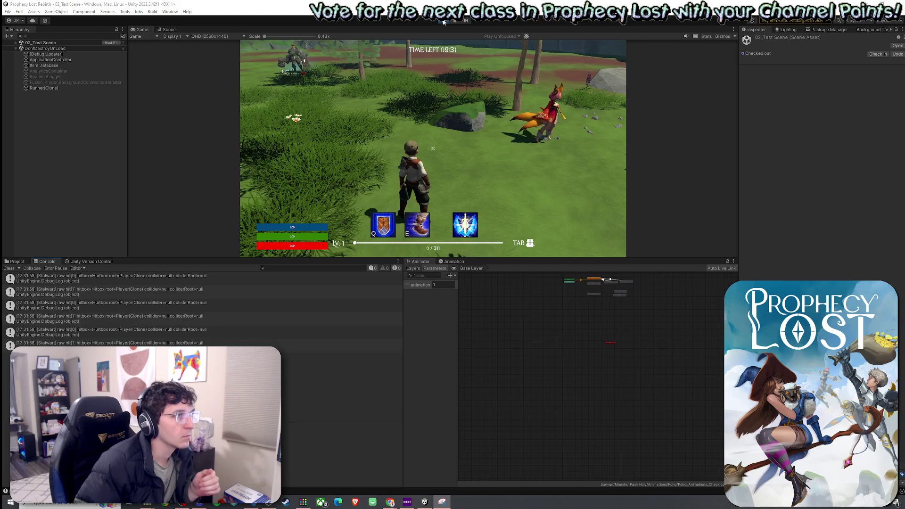
{"action": "key", "text": "ctrl+p"}
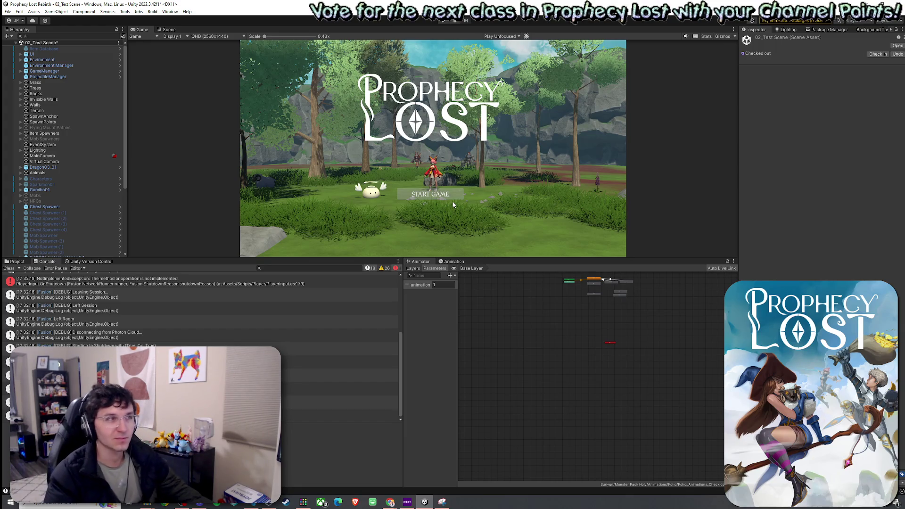
Clear the console messages and save the current test scene
{"action": "left_click", "coordinate": [9, 268]}
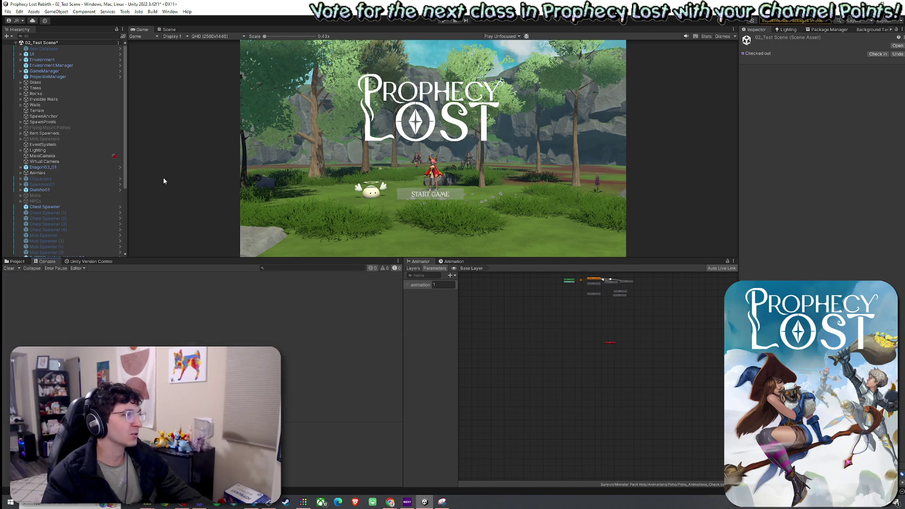
{"action": "left_click", "coordinate": [7, 12]}
{"action": "left_click", "coordinate": [29, 46]}
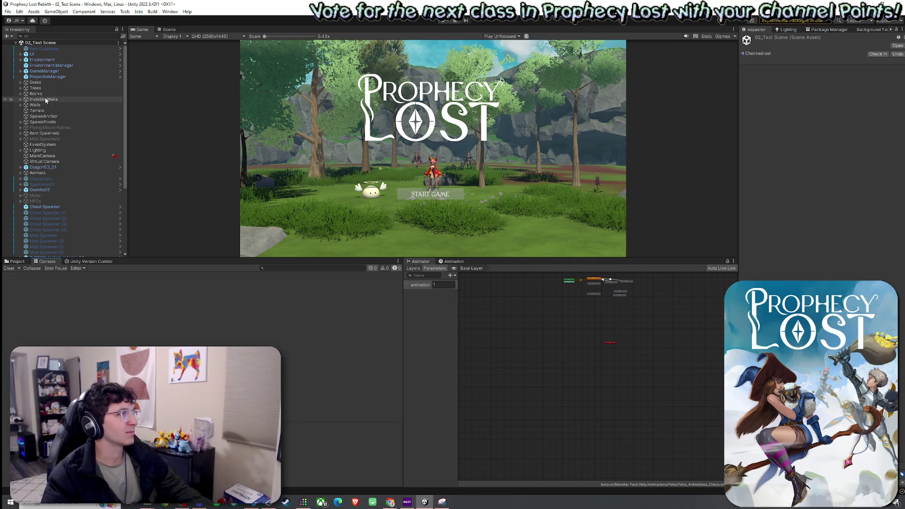
Enlarge the Game view and start a fresh play session
{"action": "left_click_drag", "start_coordinate": [239, 260], "coordinate": [241, 388]}
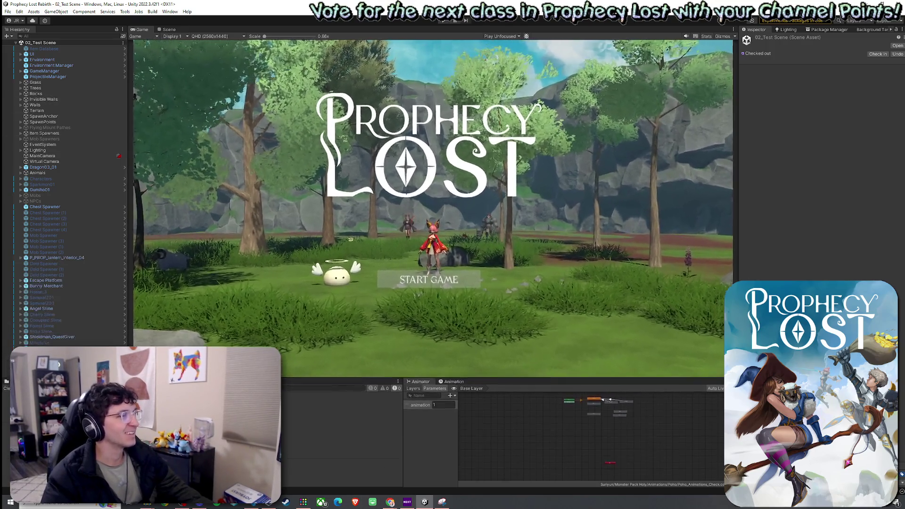
{"action": "left_click", "coordinate": [10, 24]}
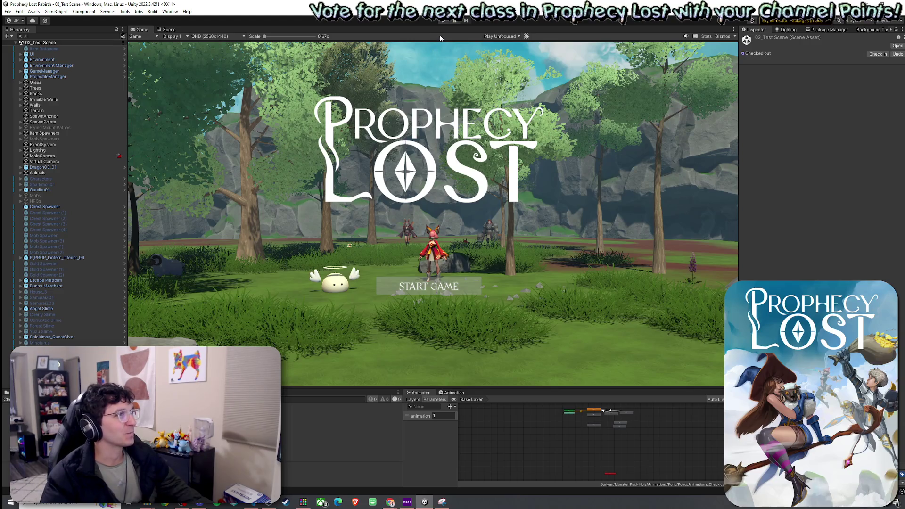
{"action": "left_click", "coordinate": [446, 21]}
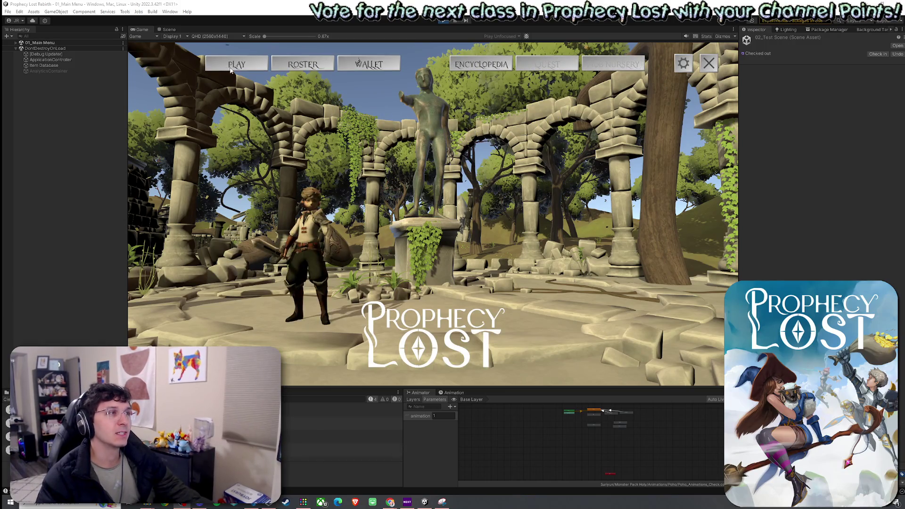
Pick the destination map and start the match in the forest test scene
{"action": "left_click", "coordinate": [233, 65]}
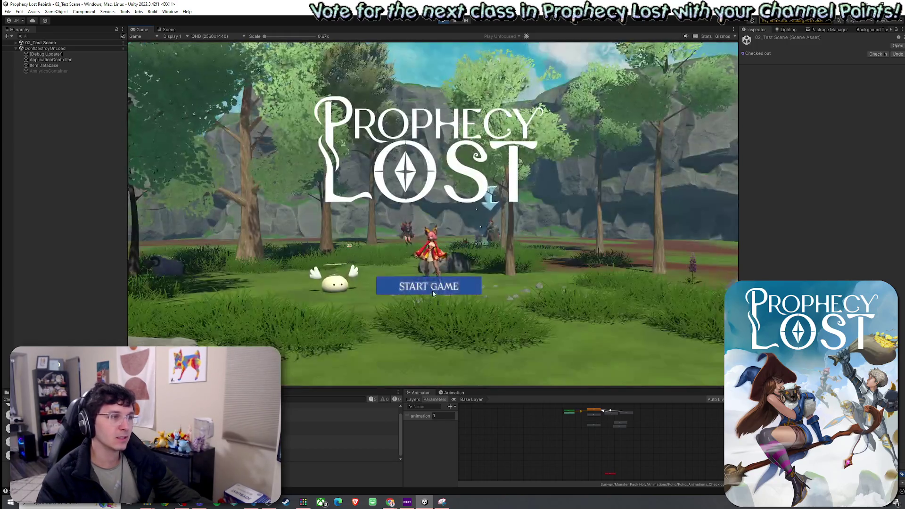
{"action": "left_click", "coordinate": [430, 286]}
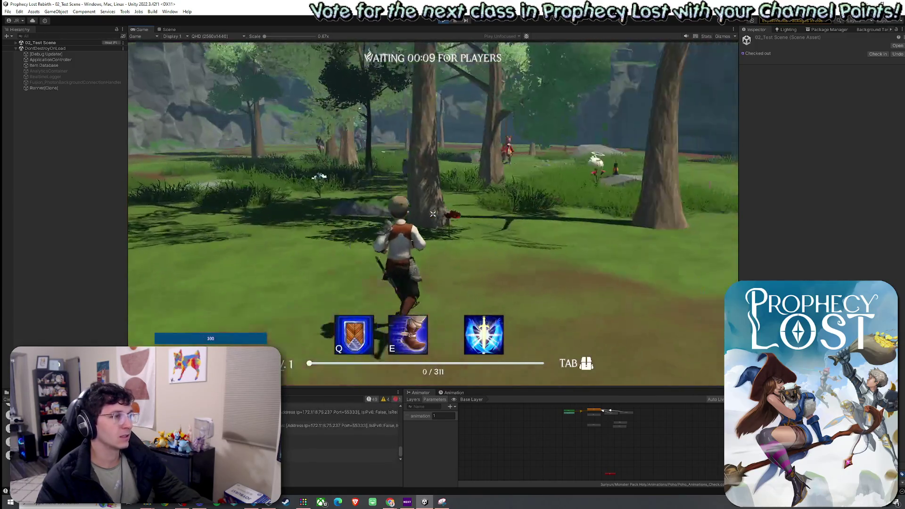
Use the second ability, run to the egg creature and cast Stalwart Defense on it
{"action": "key", "text": "e"}
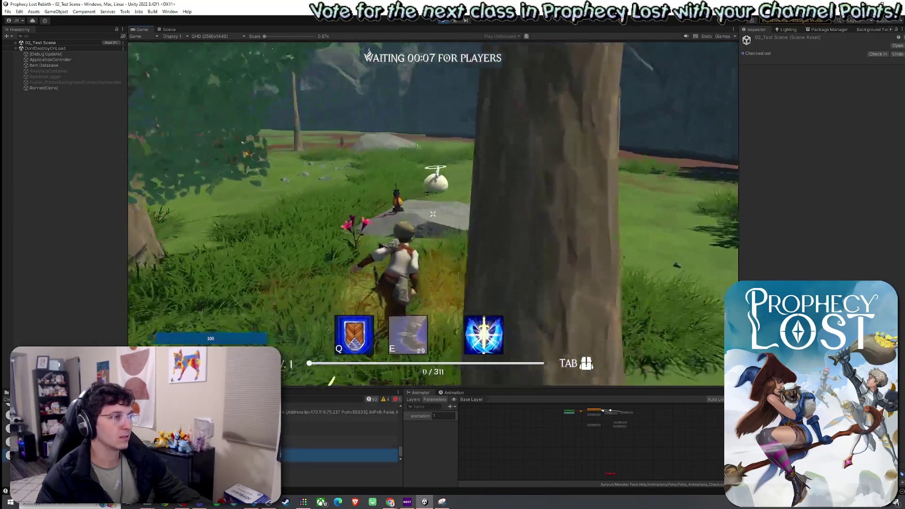
{"action": "key", "text": "w"}
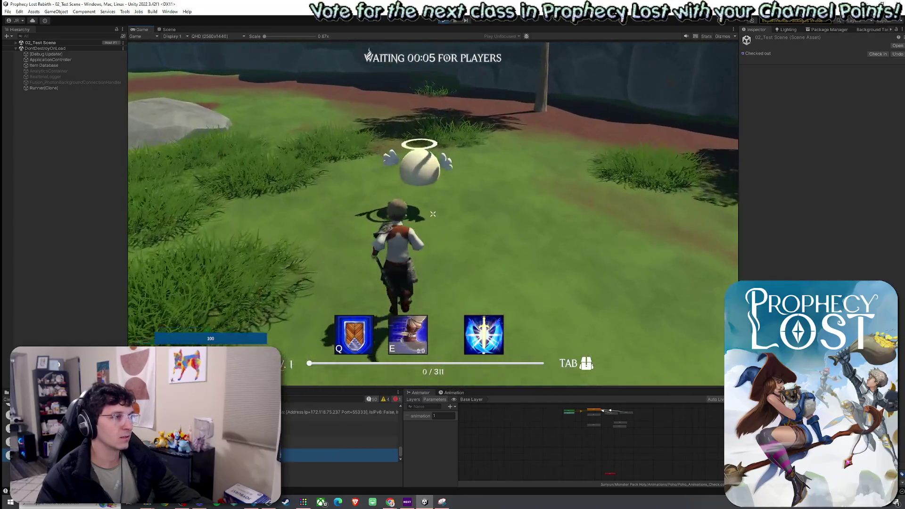
{"action": "key", "text": "q"}
{"action": "key", "text": "super"}
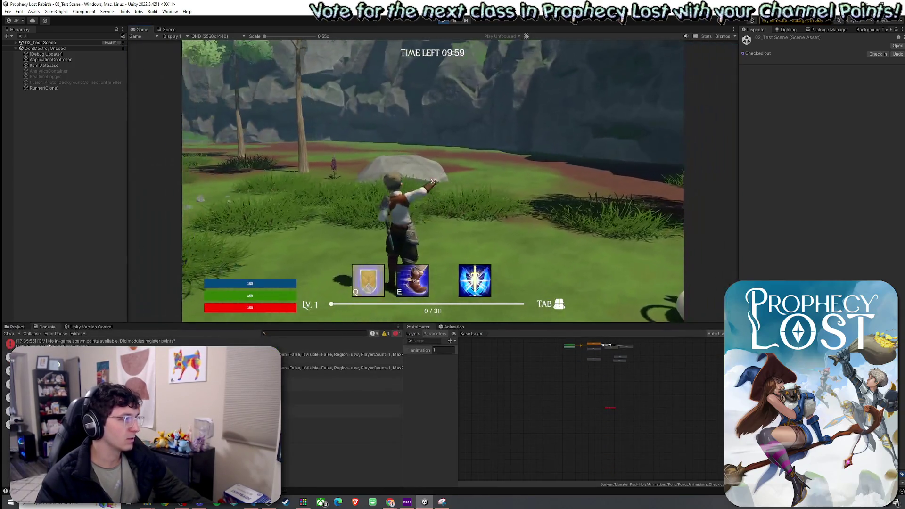
{"action": "key", "text": "w"}
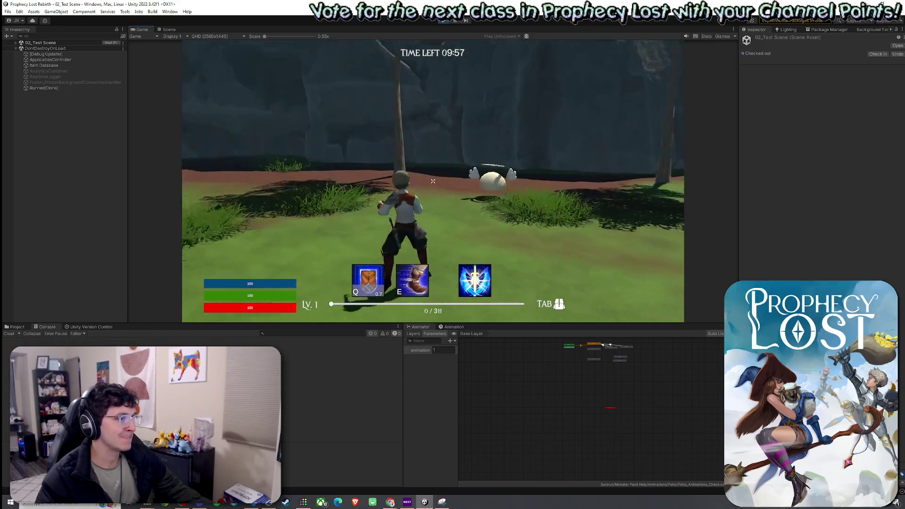
{"action": "key", "text": "q"}
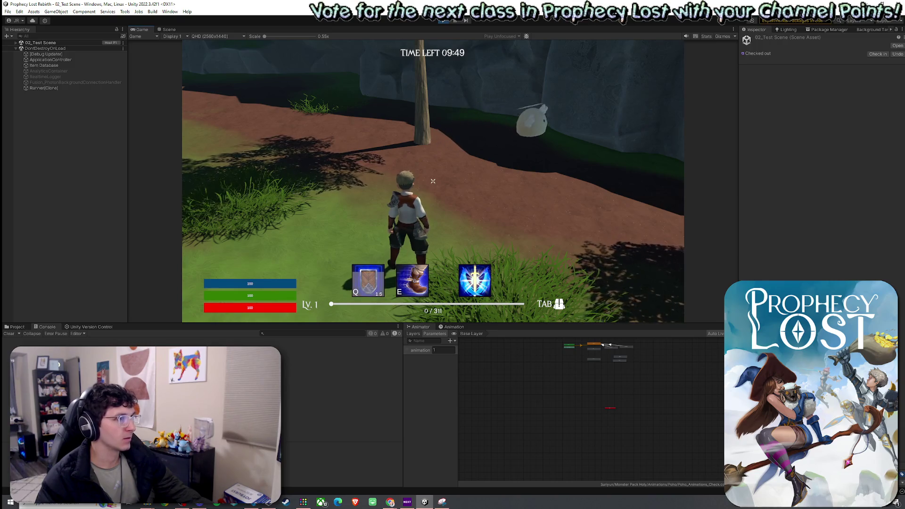
Run toward the ghost creature casting the shield repeatedly, then head into the open field
{"action": "key", "text": "w"}
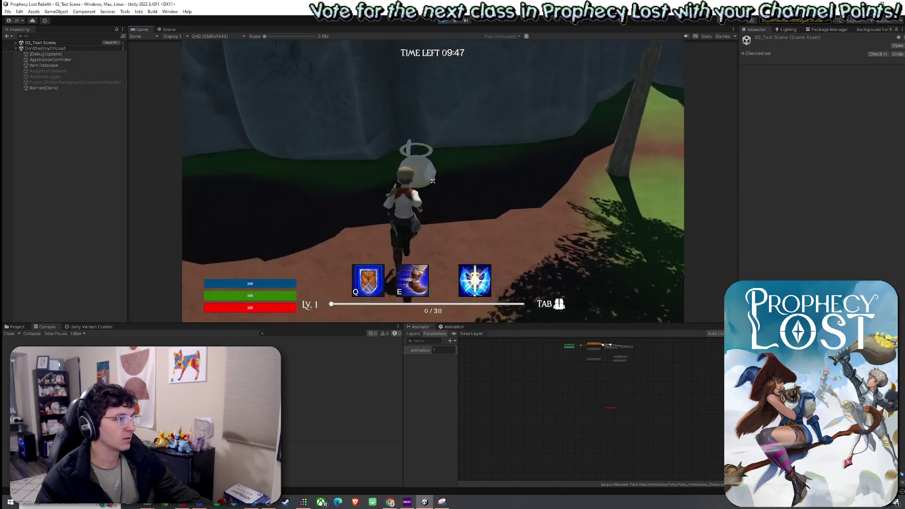
{"action": "key", "text": "q"}
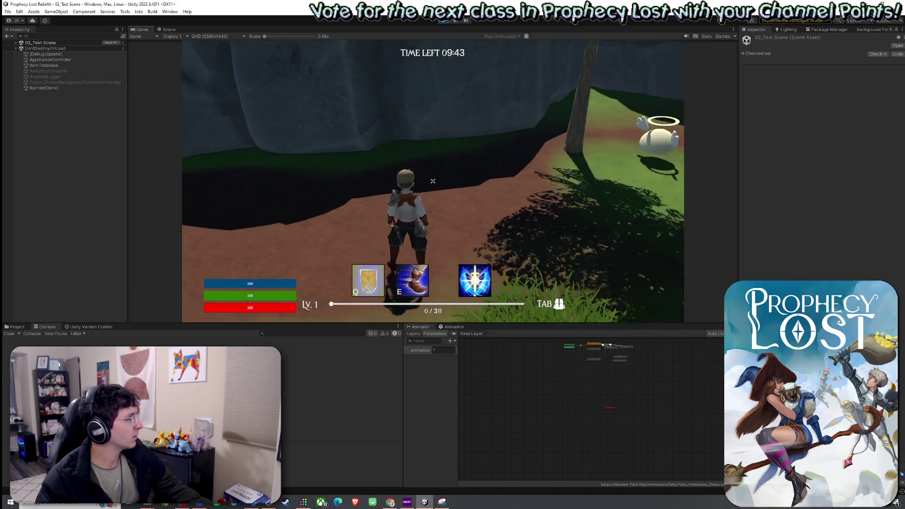
{"action": "key", "text": "w"}
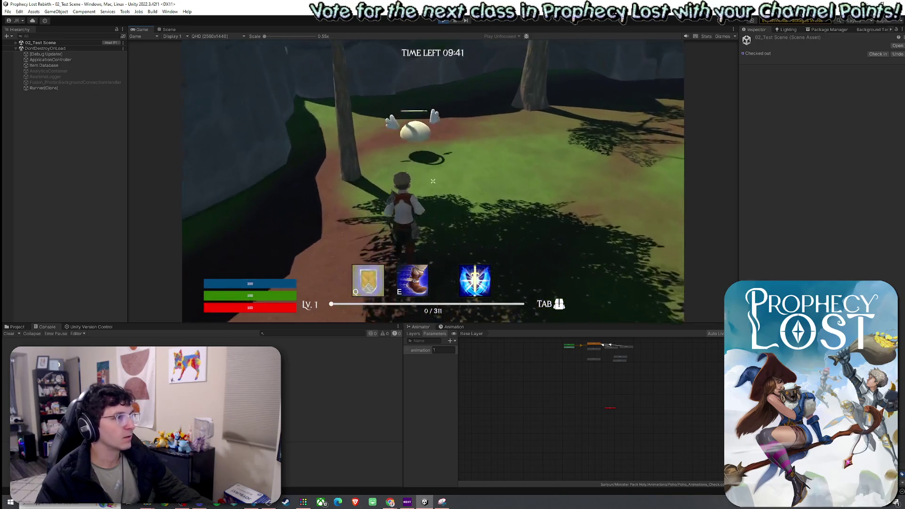
{"action": "key", "text": "q"}
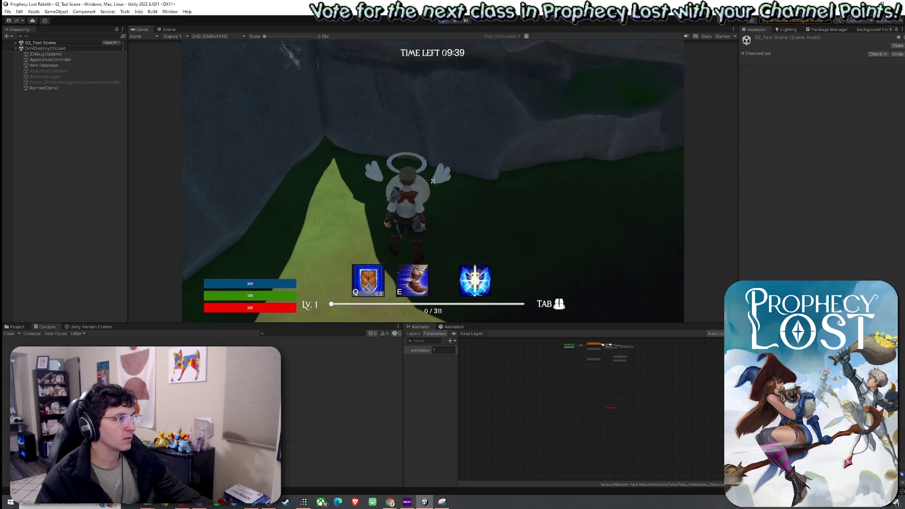
{"action": "key", "text": "q"}
{"action": "key", "text": "w"}
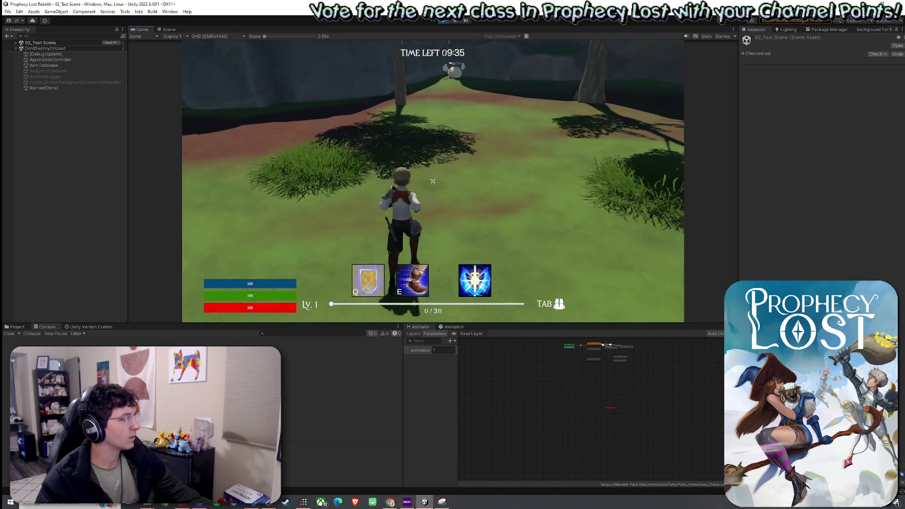
{"action": "key", "text": "super"}
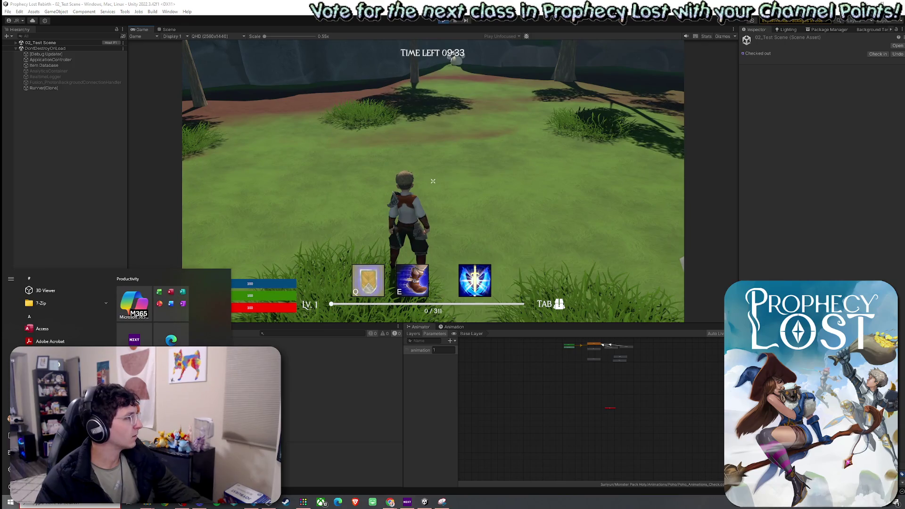
Dismiss the Start menu and expand 02_Test Scene in the Hierarchy
{"action": "key", "text": "super"}
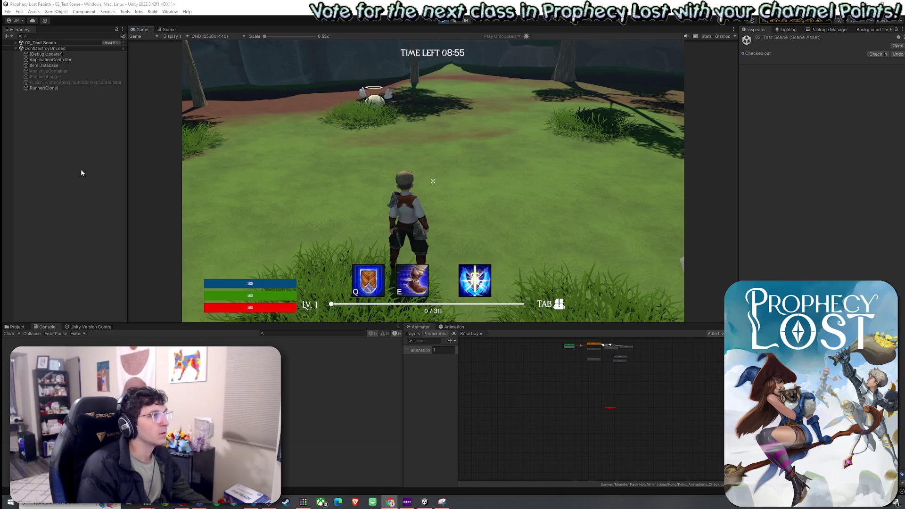
{"action": "left_click", "coordinate": [16, 43]}
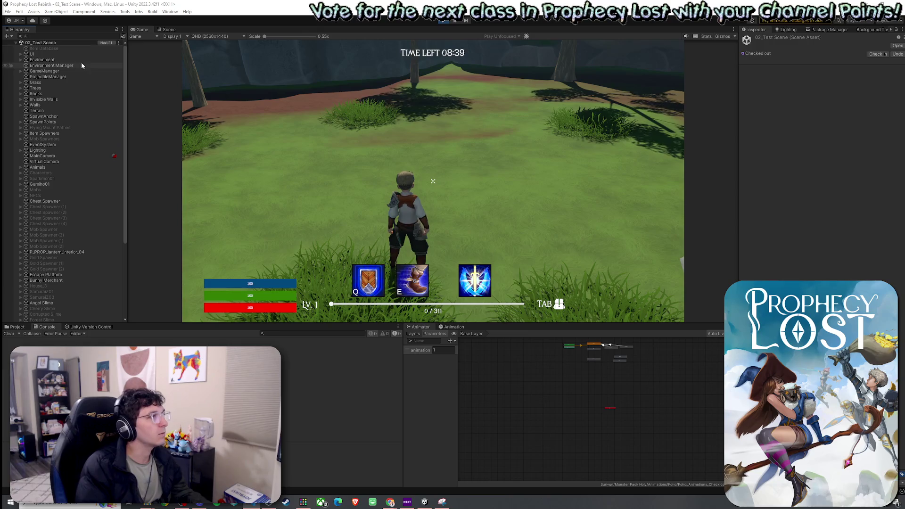
{"action": "scroll", "coordinate": [84, 225], "scroll_direction": "down", "scroll_amount": 5}
Select Player(Clone), expand its Abilities Holder and show the Stalwart Defense ability settings
{"action": "left_click", "coordinate": [54, 246]}
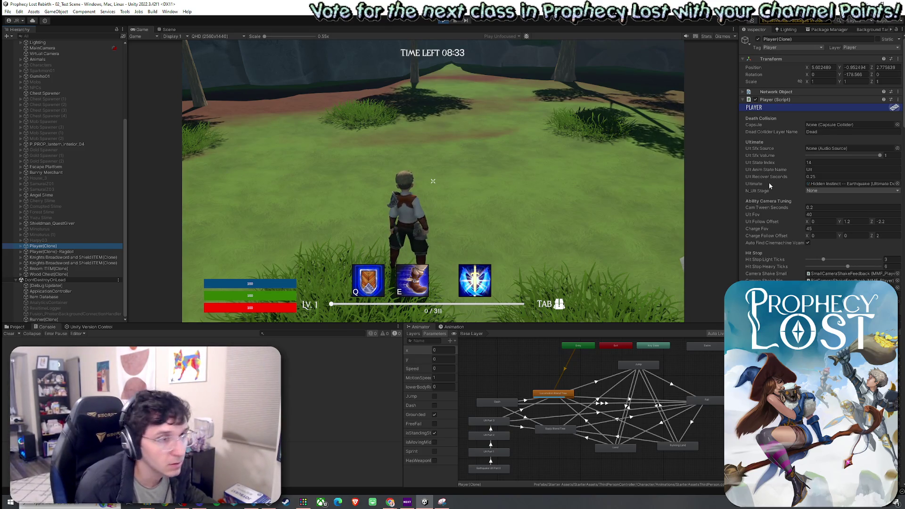
{"action": "scroll", "coordinate": [768, 182], "scroll_direction": "down", "scroll_amount": 3}
{"action": "scroll", "coordinate": [769, 182], "scroll_direction": "down", "scroll_amount": 3}
{"action": "scroll", "coordinate": [769, 182], "scroll_direction": "down", "scroll_amount": 5}
{"action": "scroll", "coordinate": [769, 181], "scroll_direction": "down", "scroll_amount": 3}
{"action": "scroll", "coordinate": [768, 182], "scroll_direction": "down", "scroll_amount": 5}
{"action": "scroll", "coordinate": [769, 182], "scroll_direction": "down", "scroll_amount": 3}
{"action": "scroll", "coordinate": [769, 184], "scroll_direction": "down", "scroll_amount": 3}
{"action": "scroll", "coordinate": [769, 184], "scroll_direction": "down", "scroll_amount": 5}
{"action": "scroll", "coordinate": [769, 184], "scroll_direction": "down", "scroll_amount": 3}
{"action": "scroll", "coordinate": [770, 184], "scroll_direction": "down", "scroll_amount": 3}
{"action": "scroll", "coordinate": [769, 183], "scroll_direction": "down", "scroll_amount": 3}
{"action": "scroll", "coordinate": [770, 183], "scroll_direction": "down", "scroll_amount": 3}
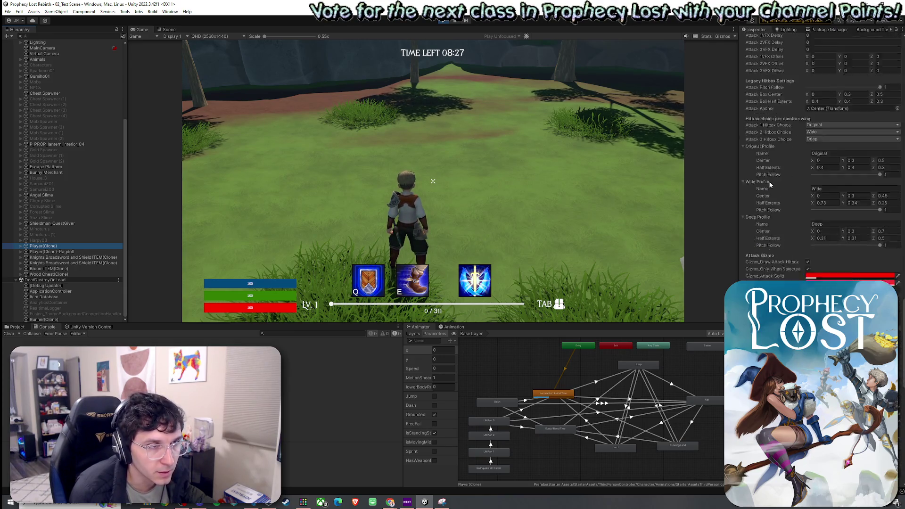
{"action": "scroll", "coordinate": [769, 184], "scroll_direction": "down", "scroll_amount": 3}
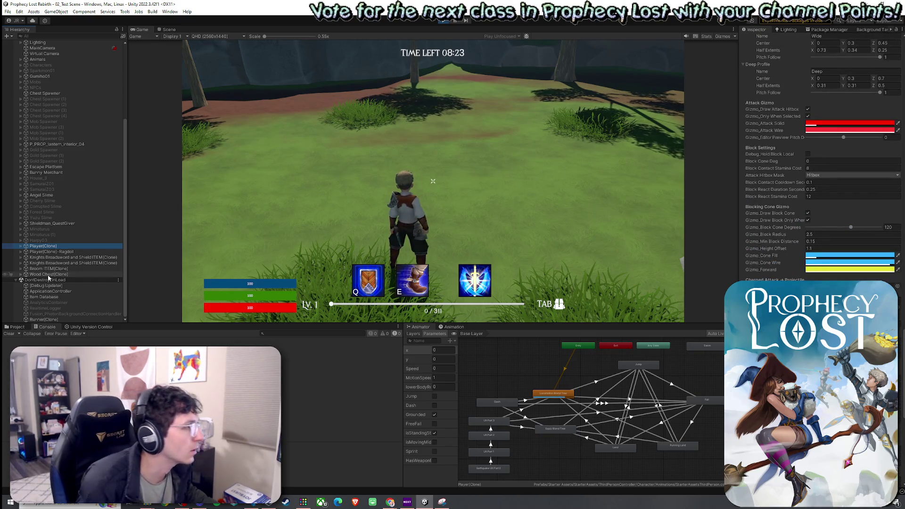
{"action": "left_click", "coordinate": [21, 245]}
{"action": "scroll", "coordinate": [27, 276], "scroll_direction": "down", "scroll_amount": 2}
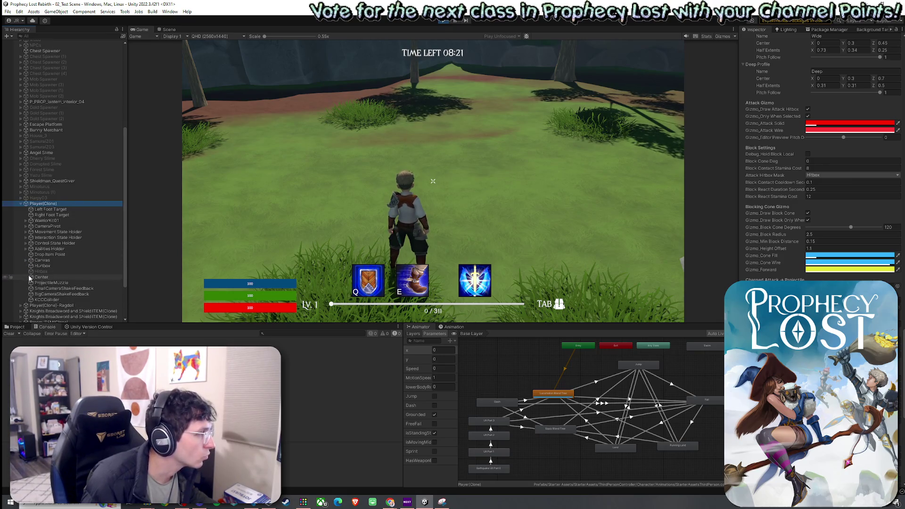
{"action": "left_click", "coordinate": [26, 249]}
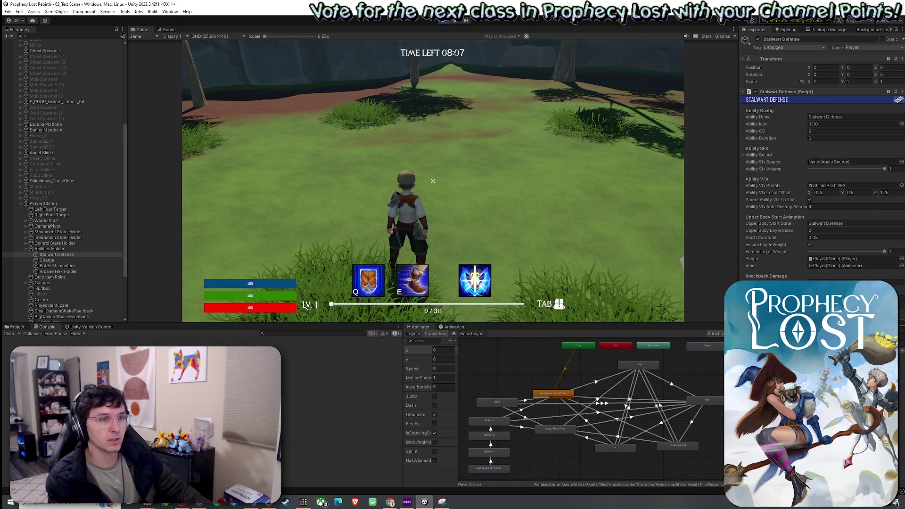
Run up to the white creature and cast Stalwart Defense twice, putting it on cooldown
{"action": "key", "text": "w"}
{"action": "key", "text": "w"}
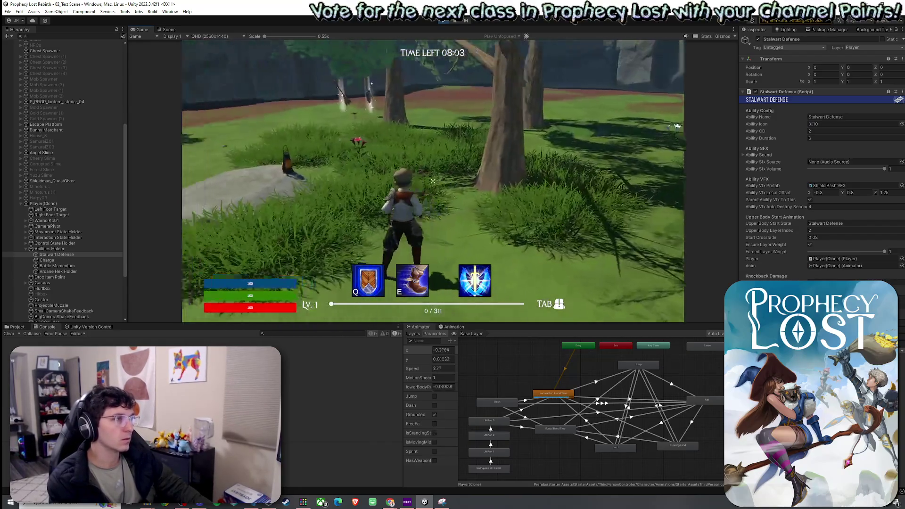
{"action": "key", "text": "w"}
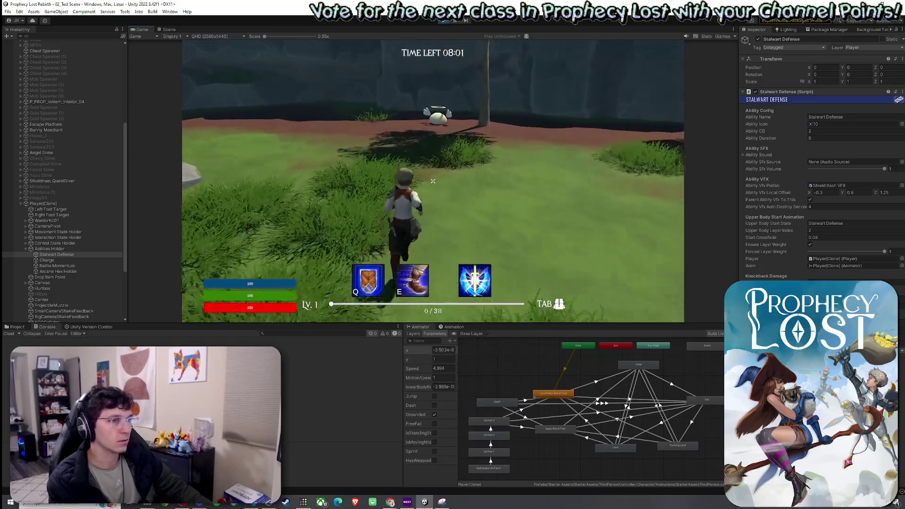
{"action": "key", "text": "w"}
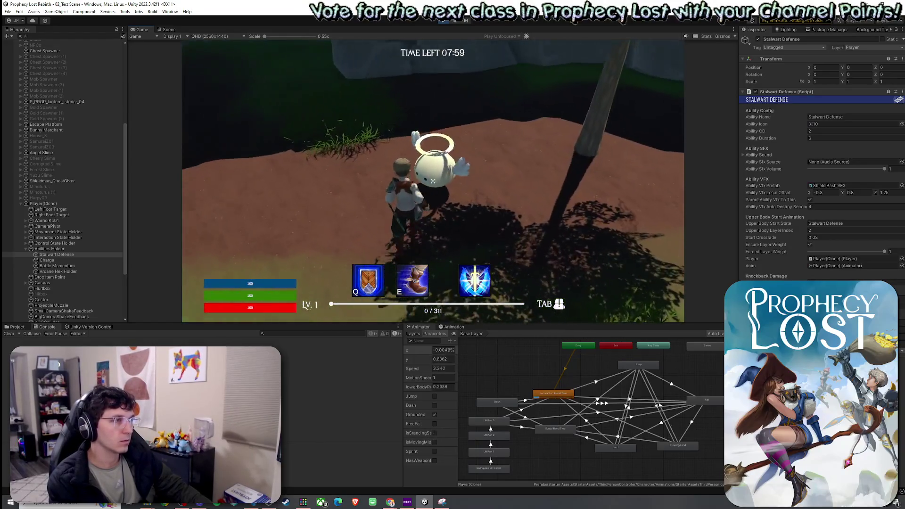
{"action": "key", "text": "q"}
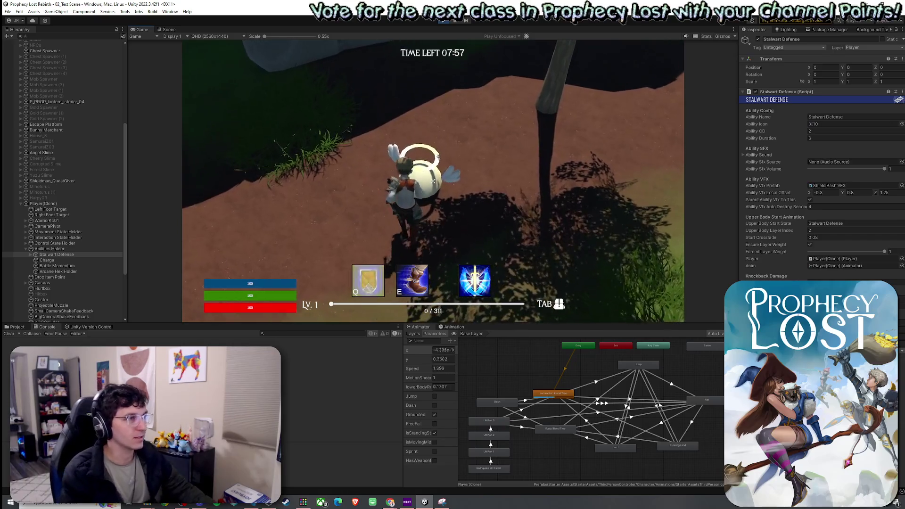
{"action": "key", "text": "super"}
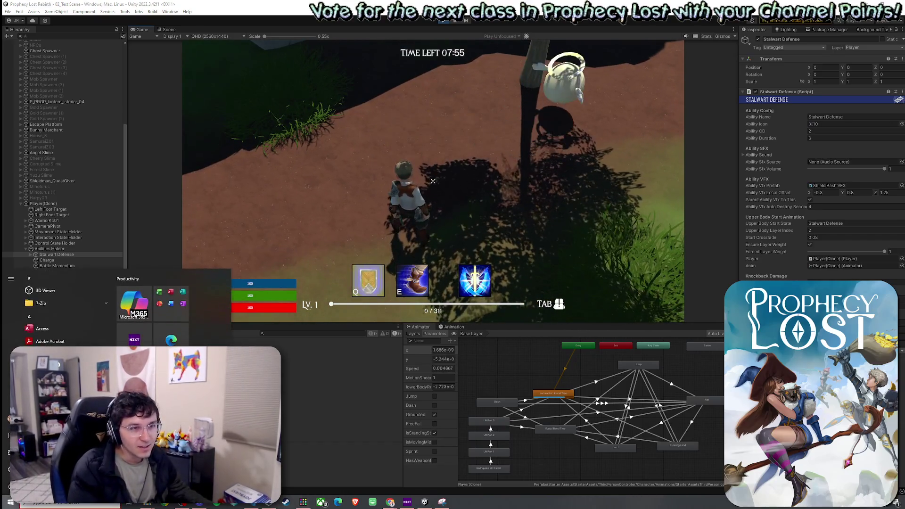
{"action": "key", "text": "super"}
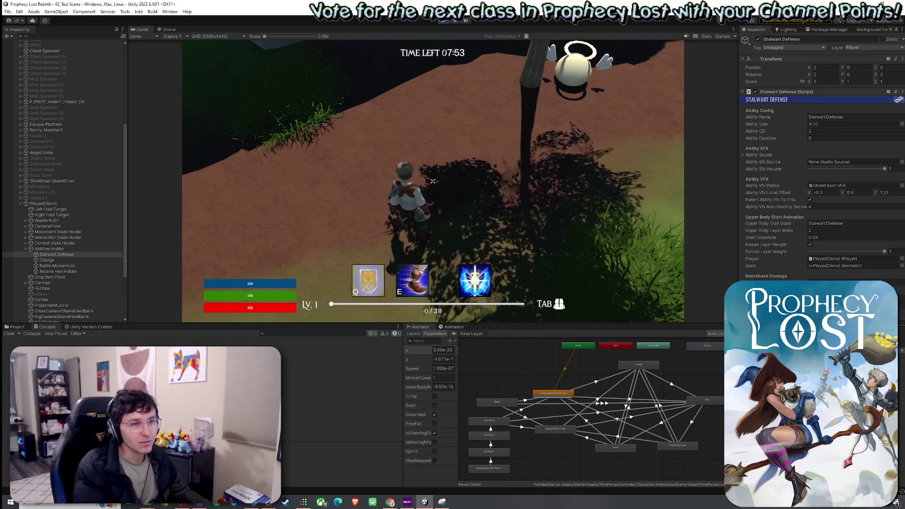
{"action": "key", "text": "w"}
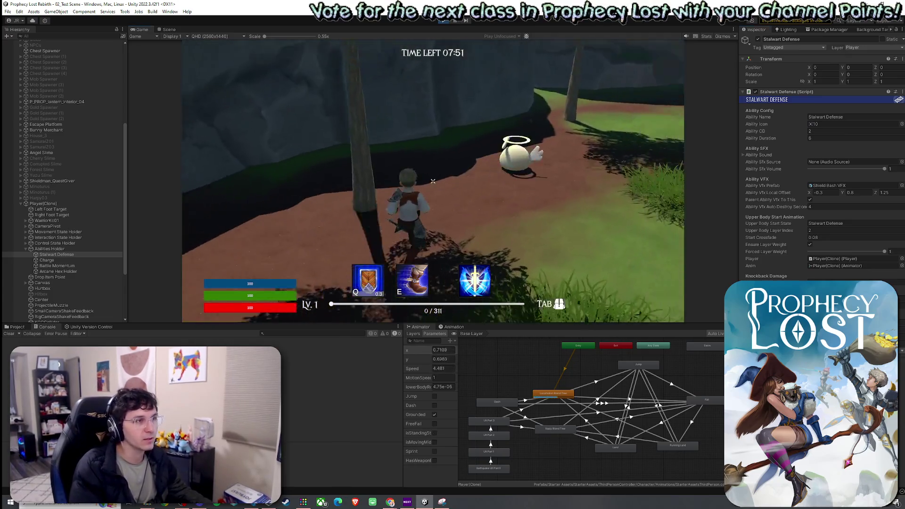
{"action": "key", "text": "q"}
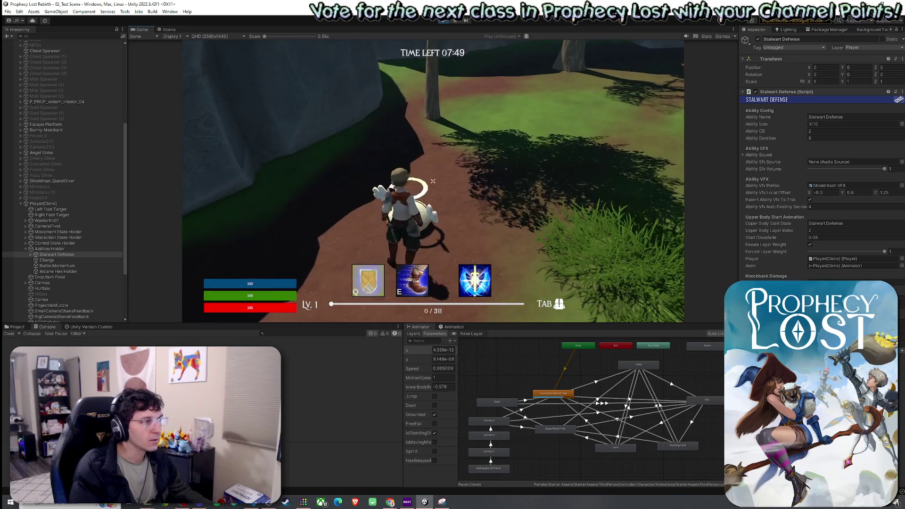
{"action": "key", "text": "super"}
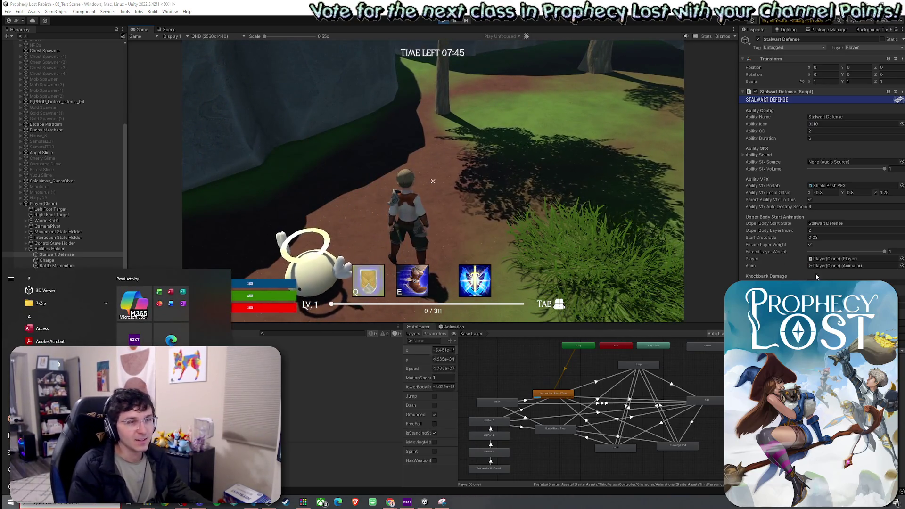
{"action": "key", "text": "super"}
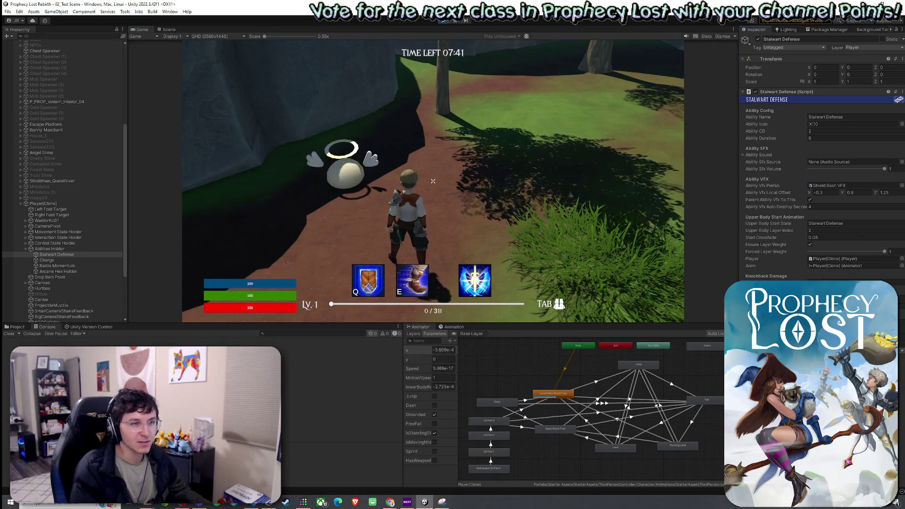
Perform a sword attack, recast the shield to trigger Battle Momentum, then end Play mode
{"action": "key", "text": "super"}
{"action": "scroll", "coordinate": [85, 249], "scroll_direction": "down", "scroll_amount": 3}
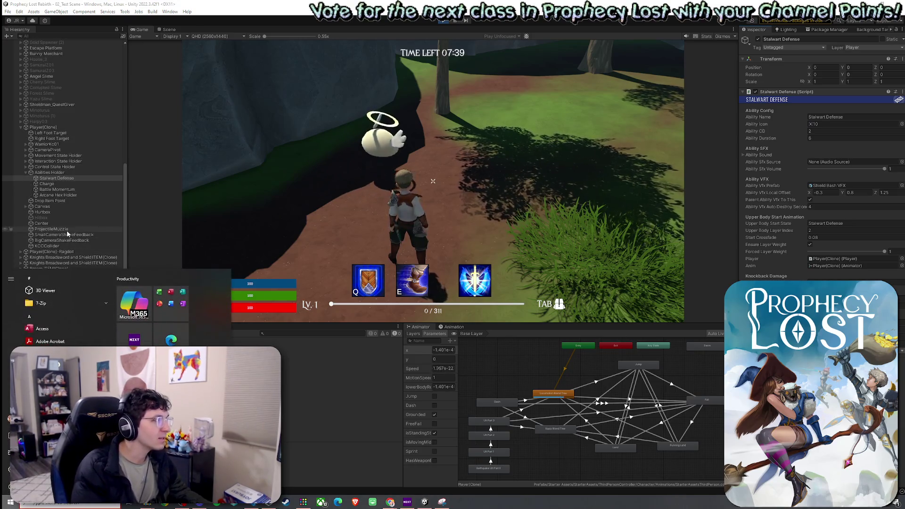
{"action": "key", "text": "super"}
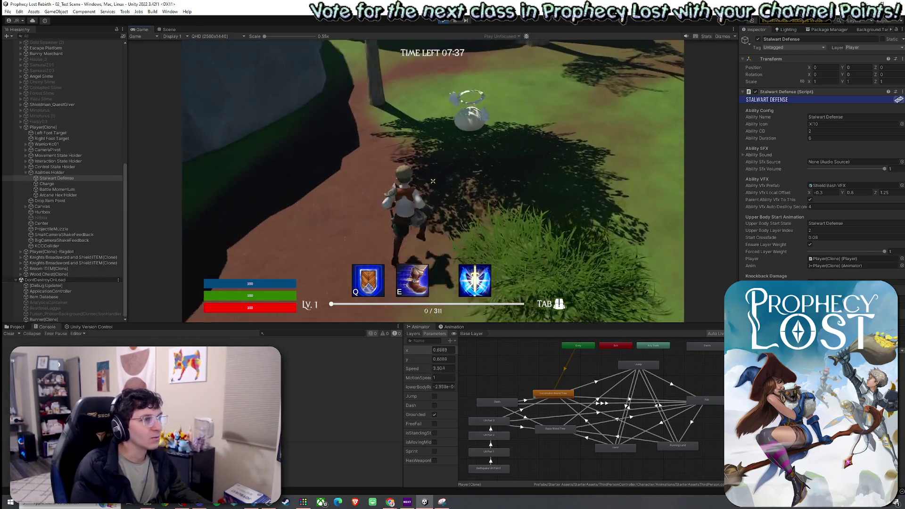
{"action": "left_click", "coordinate": [433, 181]}
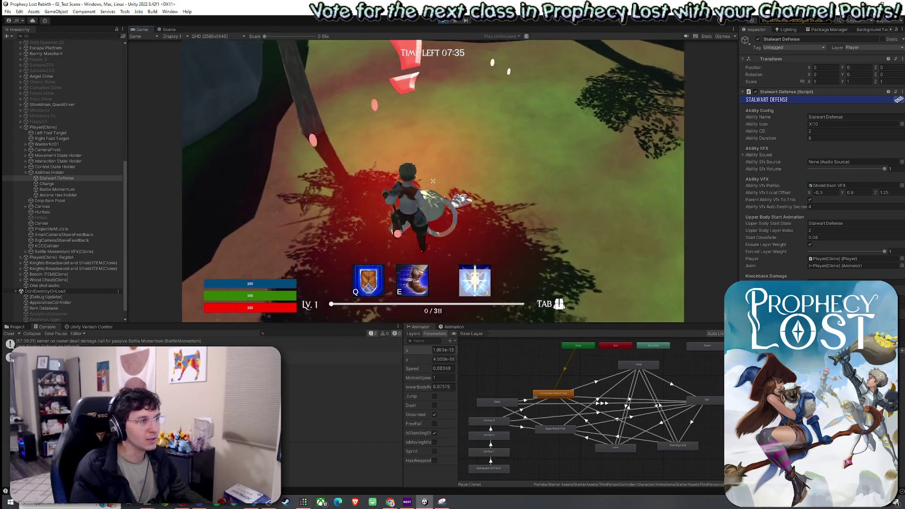
{"action": "key", "text": "q"}
{"action": "key", "text": "w"}
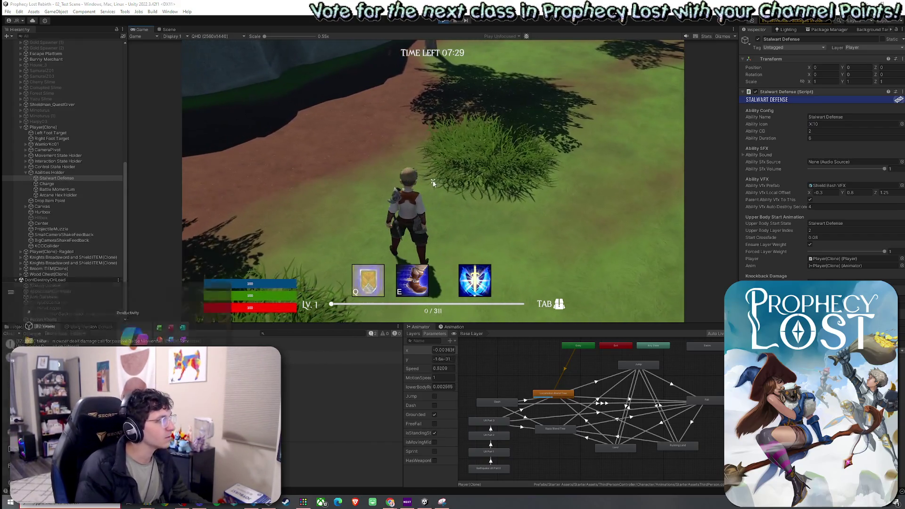
{"action": "key", "text": "super"}
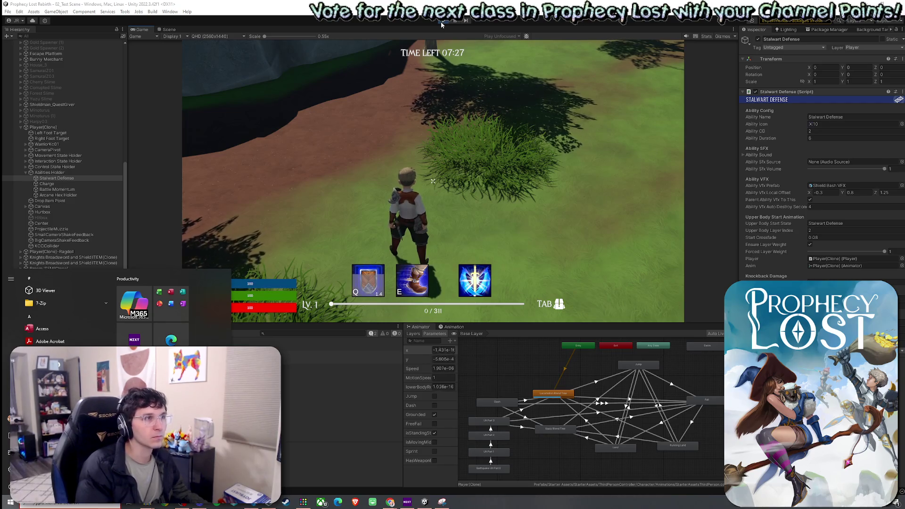
{"action": "key", "text": "super"}
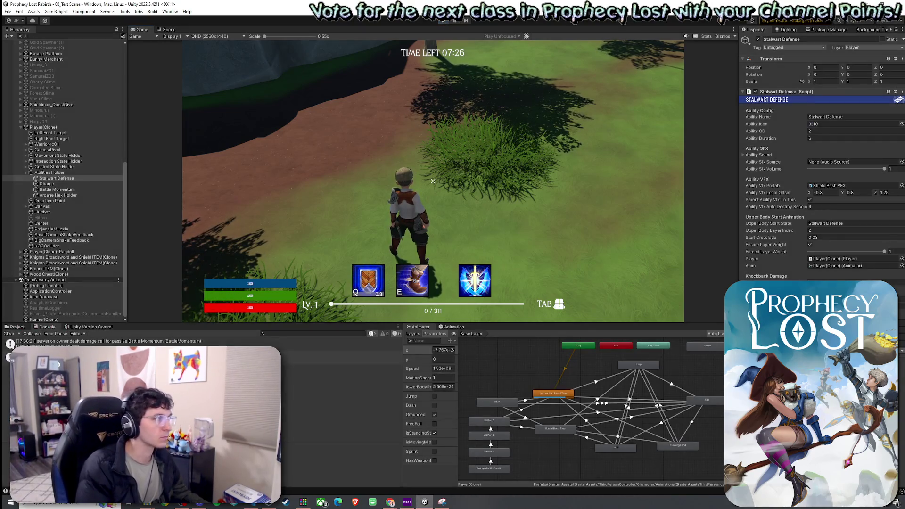
{"action": "key", "text": "ctrl+p"}
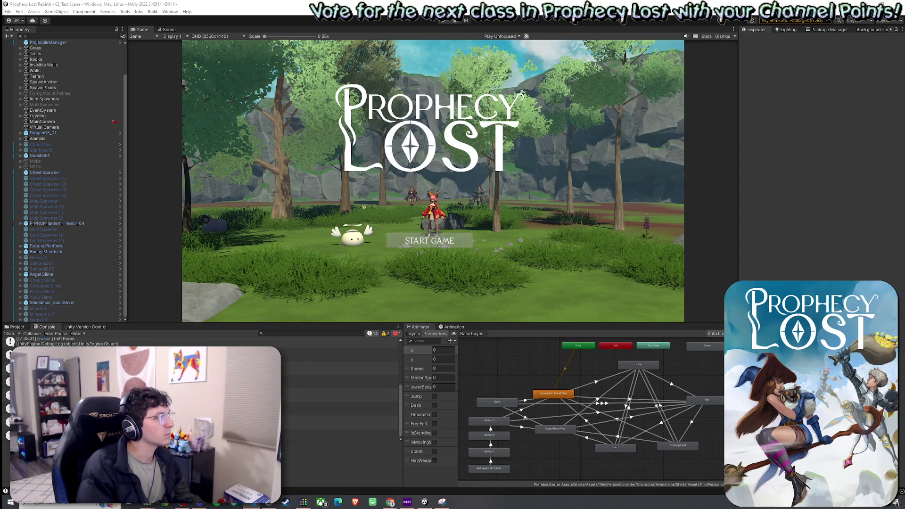
Switch to VS Code and place StalwartDefense.cs in a split beside Player.cs
{"action": "key", "text": "alt+Tab"}
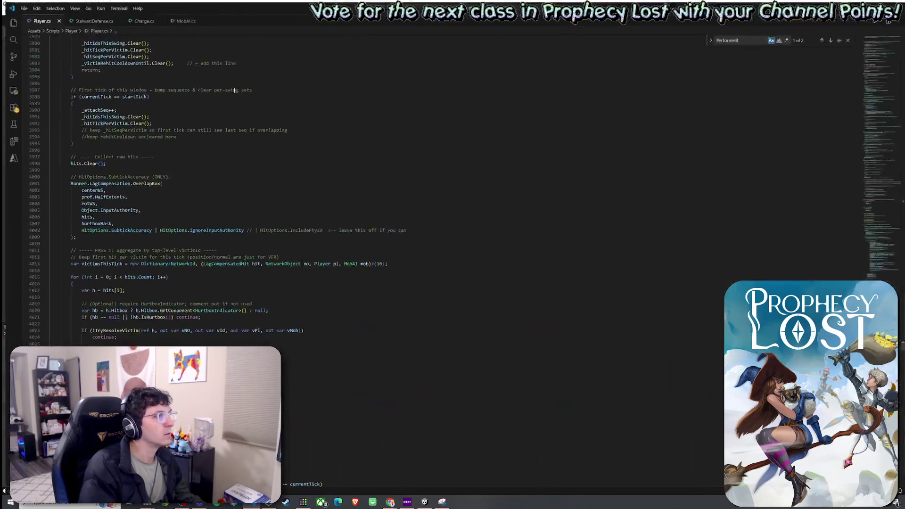
{"action": "left_click", "coordinate": [140, 182]}
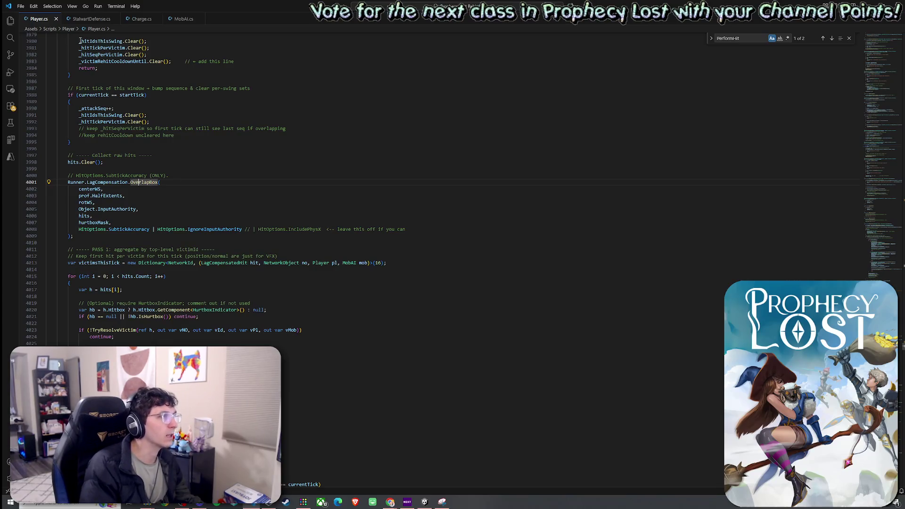
{"action": "left_click", "coordinate": [84, 19]}
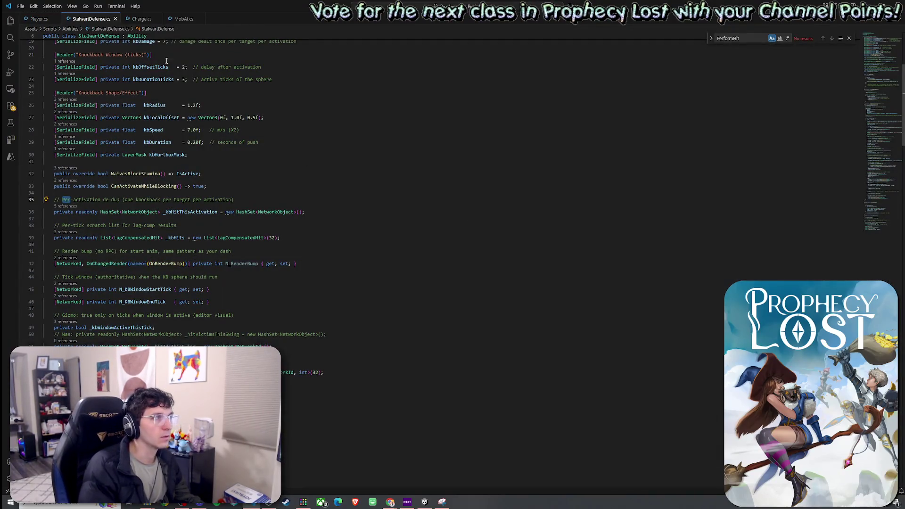
{"action": "left_click_drag", "start_coordinate": [91, 19], "coordinate": [839, 220]}
{"action": "scroll", "coordinate": [624, 269], "scroll_direction": "down", "scroll_amount": 10}
{"action": "scroll", "coordinate": [615, 254], "scroll_direction": "down", "scroll_amount": 10}
{"action": "scroll", "coordinate": [601, 233], "scroll_direction": "down", "scroll_amount": 8}
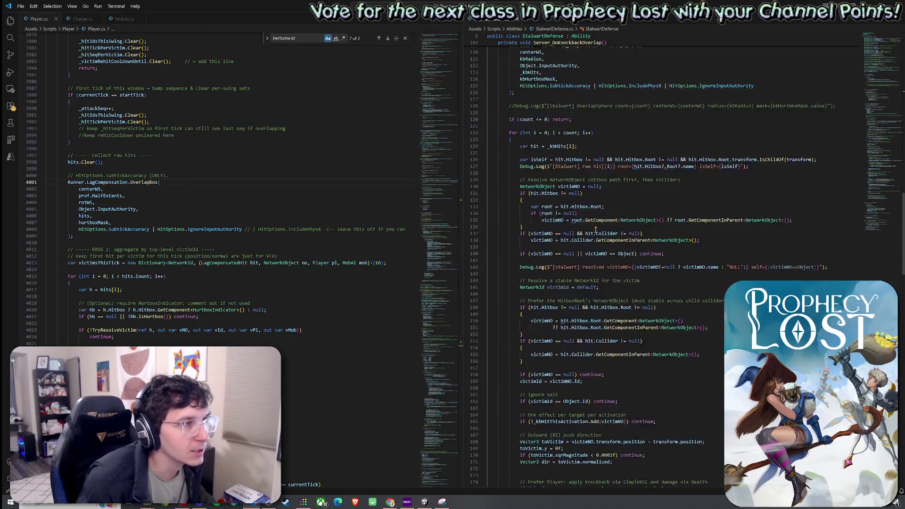
{"action": "scroll", "coordinate": [601, 212], "scroll_direction": "up", "scroll_amount": 5}
Go to the kbHurtboxMask and hurtboxMask field definitions, then return to Unity
{"action": "left_click", "coordinate": [617, 139]}
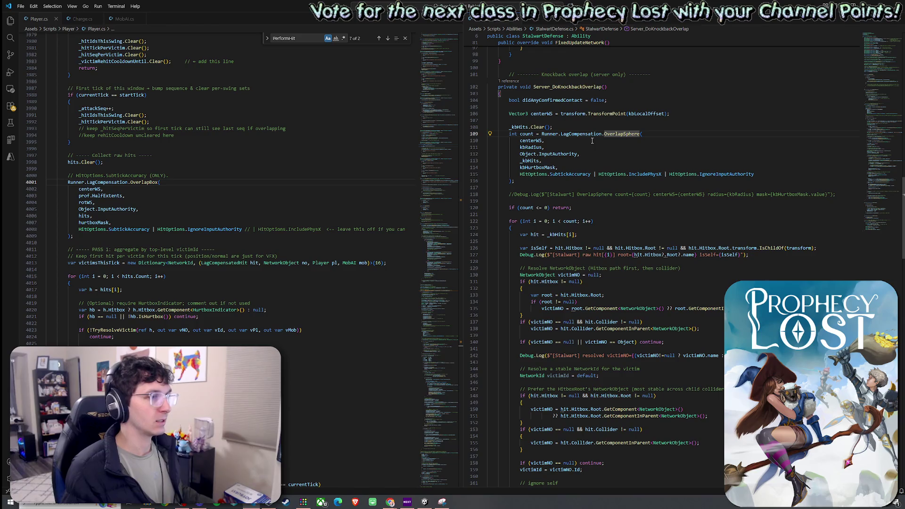
{"action": "mouse_move", "coordinate": [559, 154]}
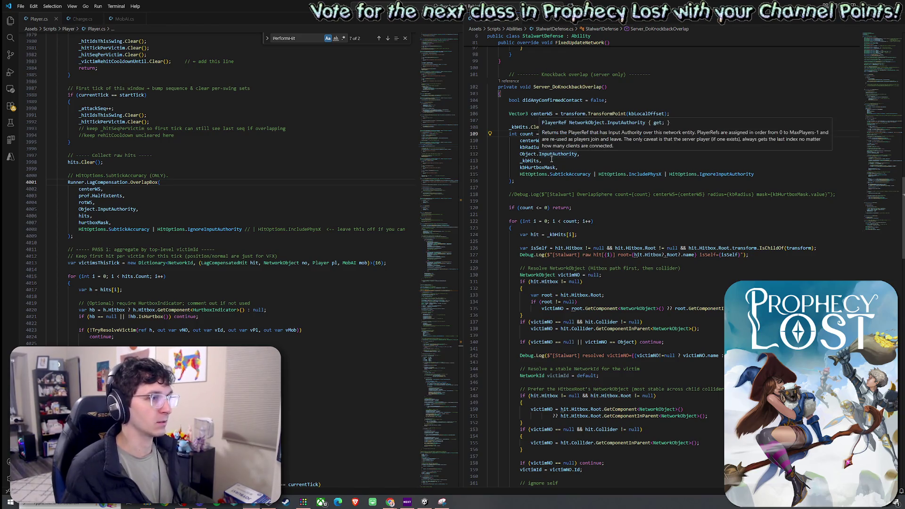
{"action": "right_click", "coordinate": [552, 168]}
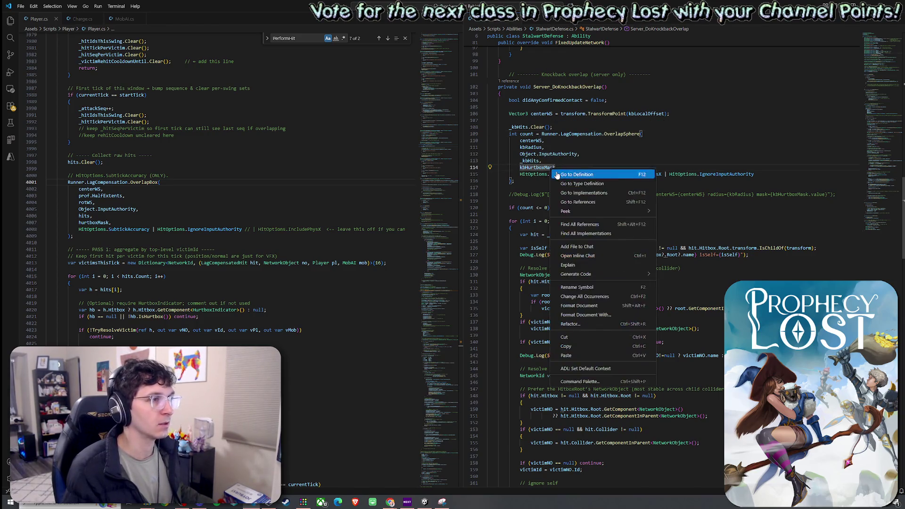
{"action": "left_click", "coordinate": [576, 174]}
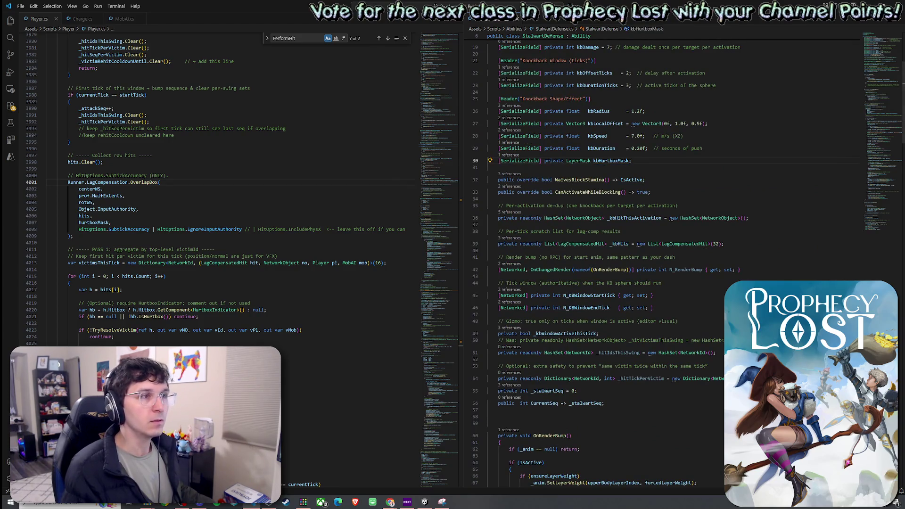
{"action": "left_click", "coordinate": [96, 222], "text": "ctrl"}
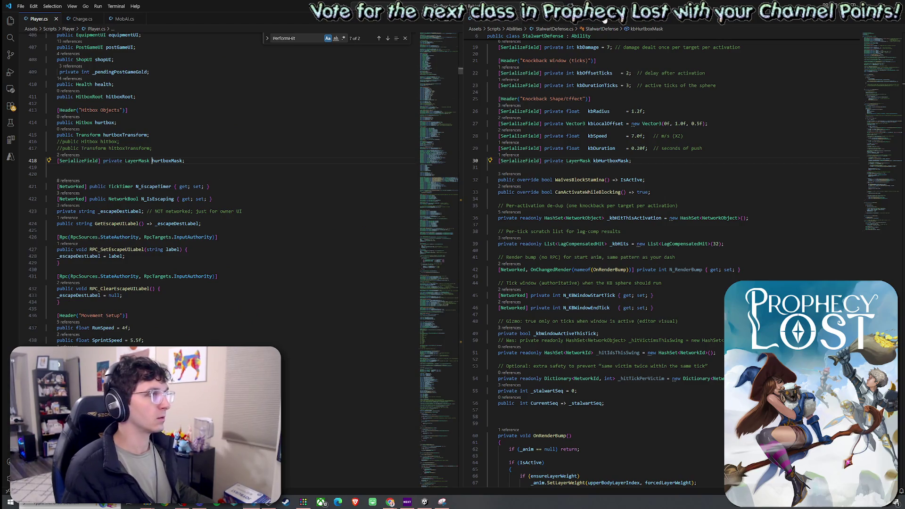
{"action": "key", "text": "alt+Tab"}
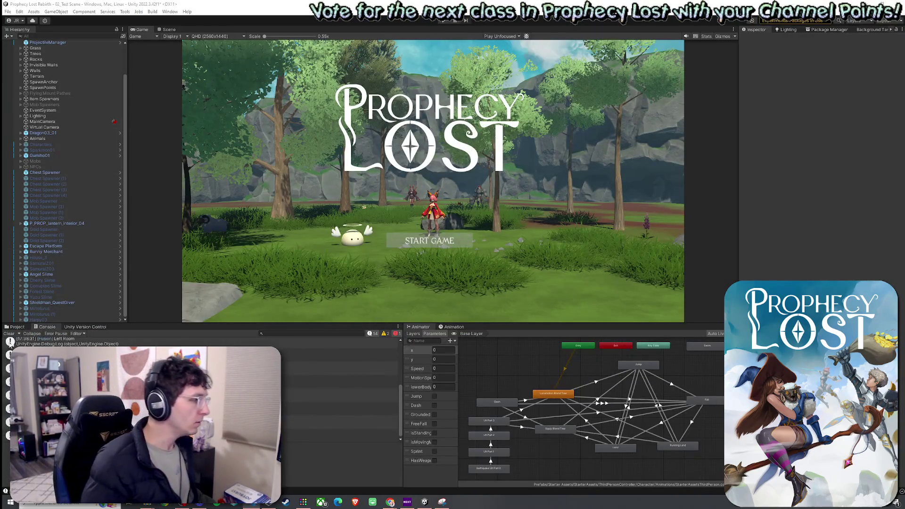
Find the Player prefab in the Project assets and open it for editing
{"action": "left_click", "coordinate": [16, 327]}
{"action": "left_click", "coordinate": [254, 333]}
{"action": "type", "text": "Player"}
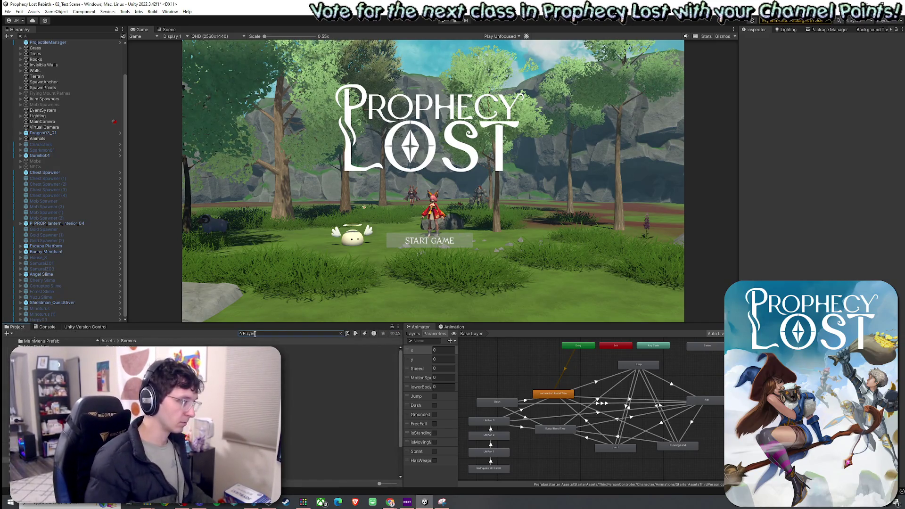
{"action": "double_click", "coordinate": [127, 363]}
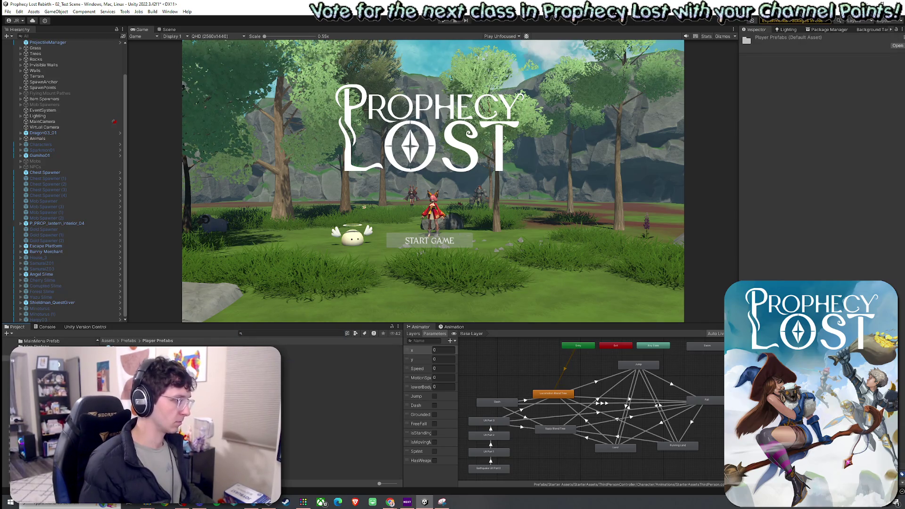
{"action": "double_click", "coordinate": [141, 368]}
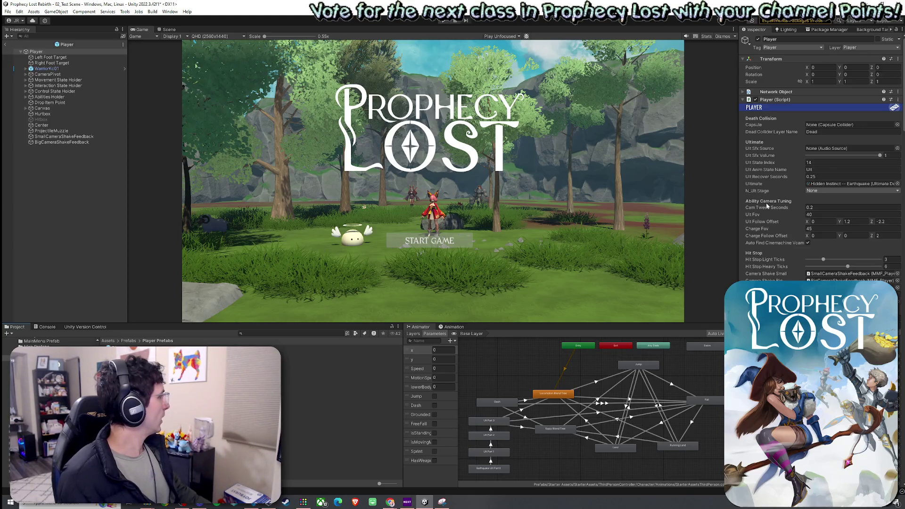
{"action": "scroll", "coordinate": [765, 203], "scroll_direction": "down", "scroll_amount": 3}
{"action": "scroll", "coordinate": [765, 204], "scroll_direction": "down", "scroll_amount": 3}
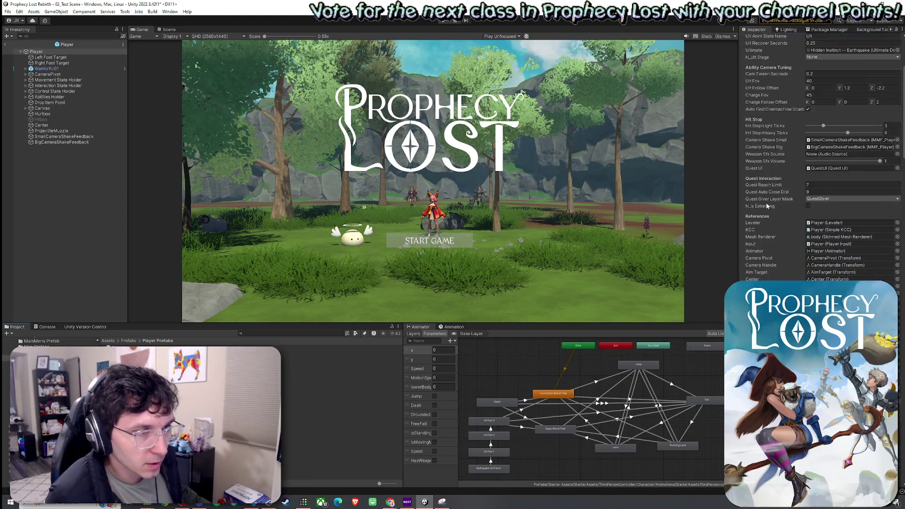
{"action": "scroll", "coordinate": [766, 202], "scroll_direction": "down", "scroll_amount": 3}
{"action": "scroll", "coordinate": [766, 203], "scroll_direction": "down", "scroll_amount": 3}
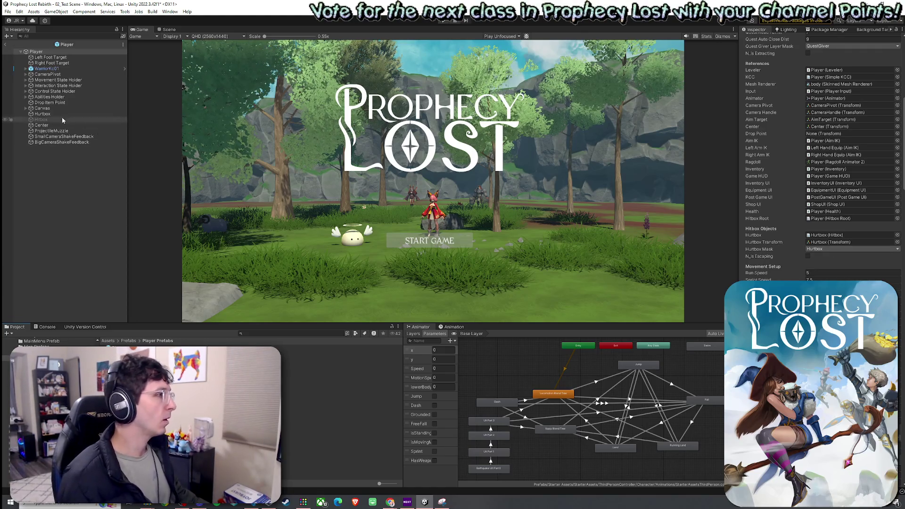
Expand Abilities Holder and select its Stalwart Defense ability to show its settings
{"action": "left_click", "coordinate": [25, 97]}
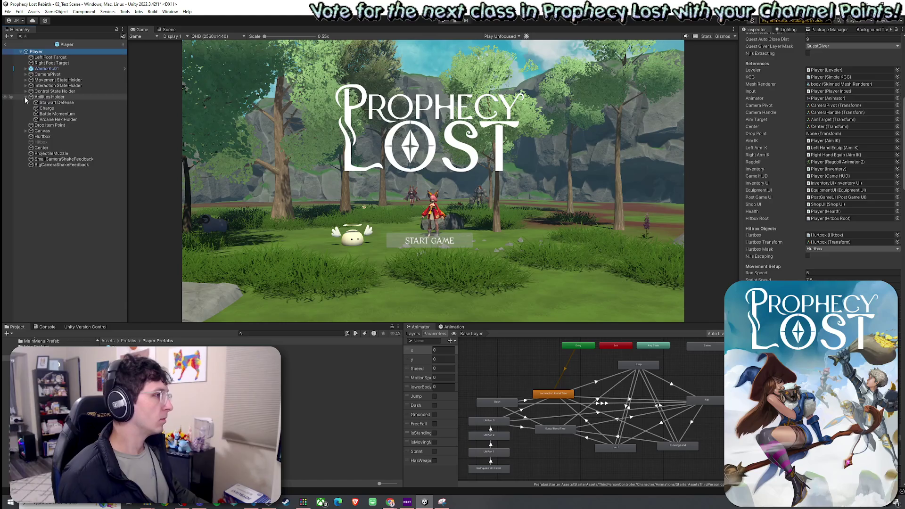
{"action": "left_click", "coordinate": [54, 103]}
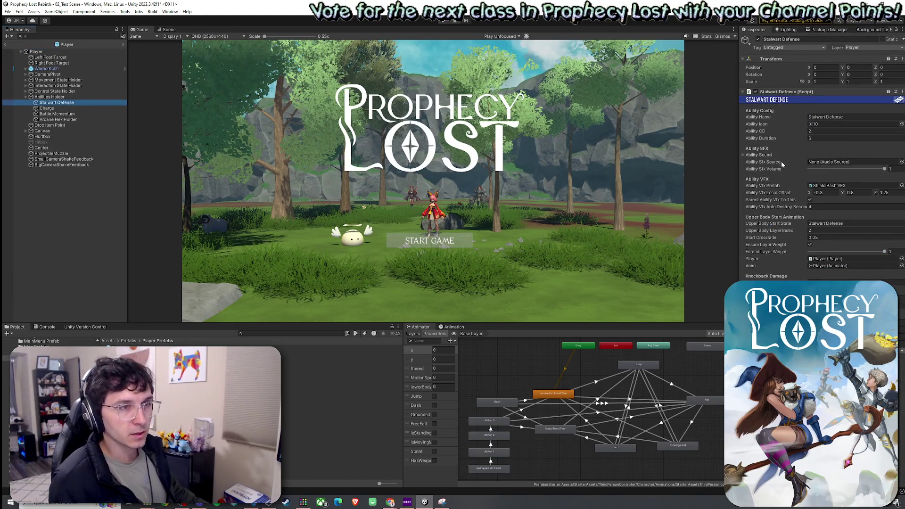